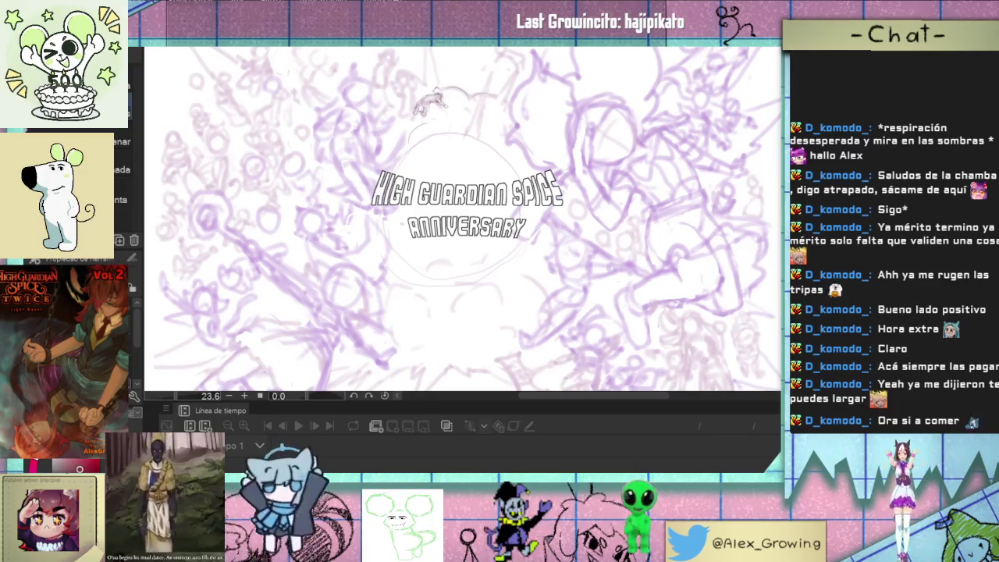
Step: Hide the animation timeline and fit the whole page to the window
{"action": "key", "text": "Tab"}
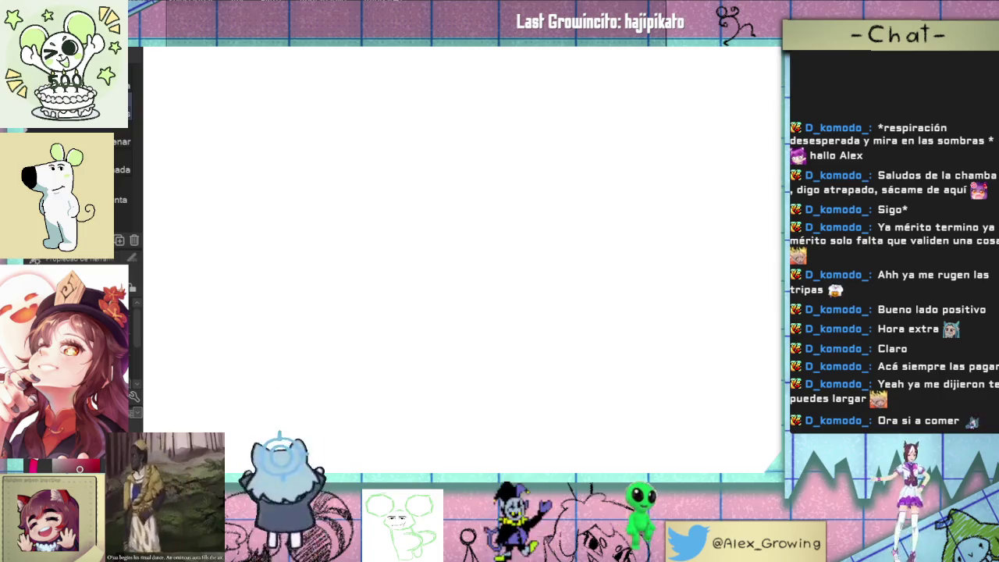
{"action": "key", "text": "ctrl+0"}
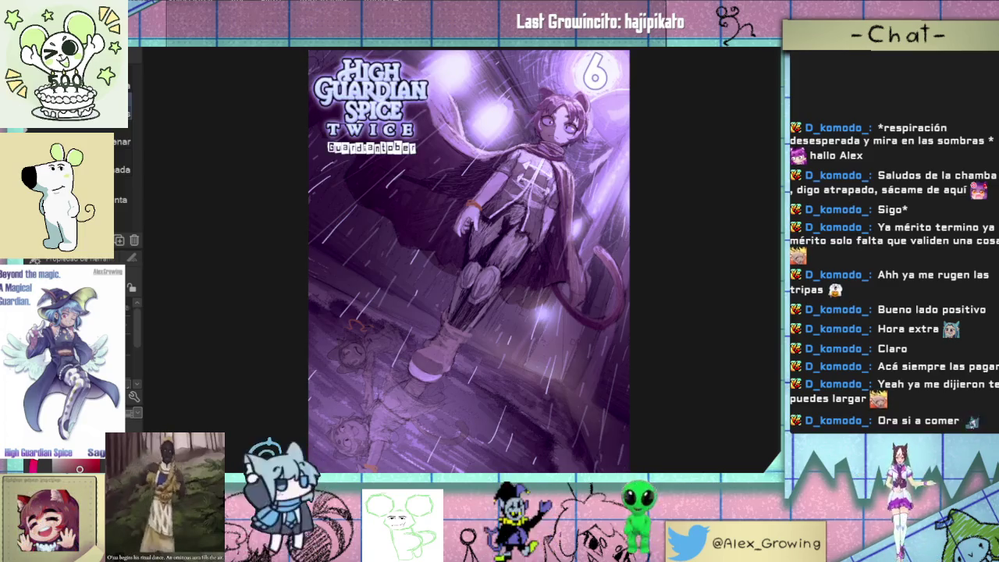
Step: Remove a wrongly pasted photo collage from the new blank page
{"action": "left_click", "coordinate": [245, 44]}
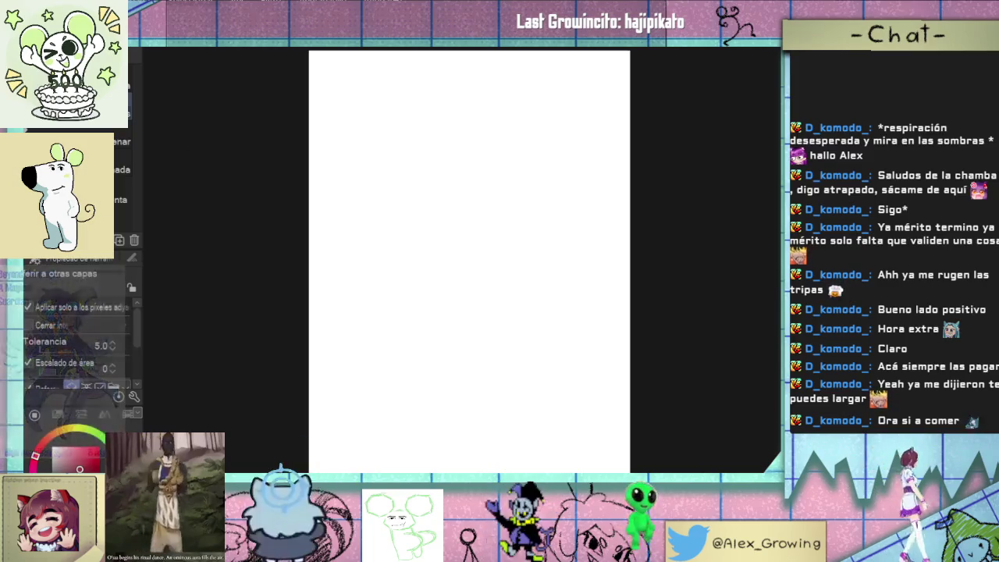
{"action": "key", "text": "ctrl+v"}
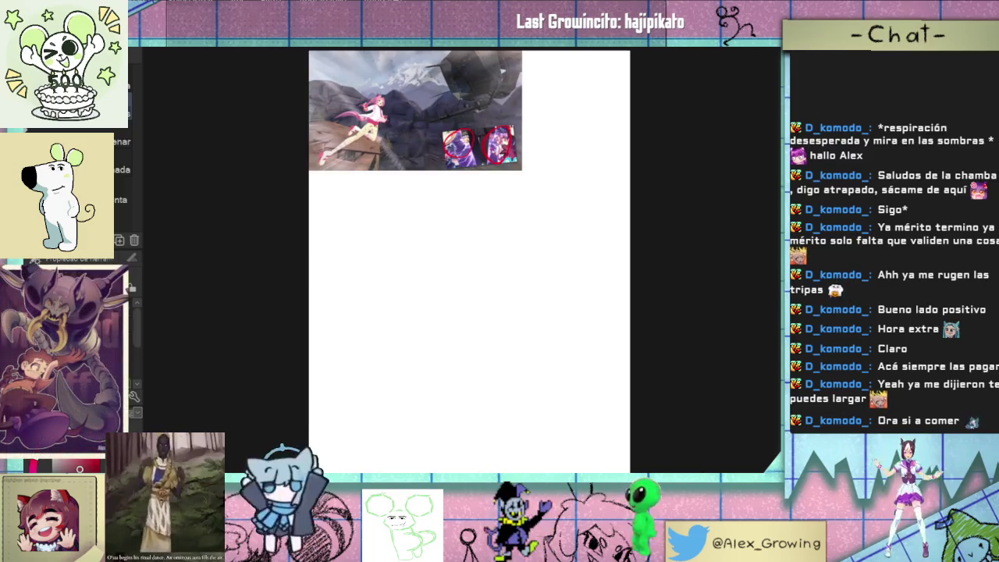
{"action": "key", "text": "ctrl+z"}
{"action": "left_click", "coordinate": [334, 45]}
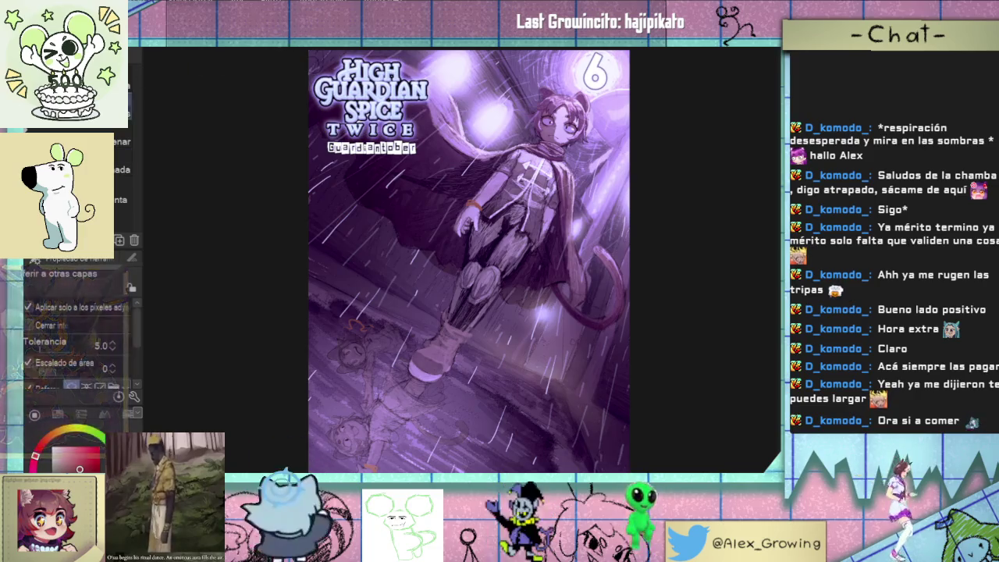
Step: Paste the green High Guardian Spice Twice logo and teal number 6 onto the blank page
{"action": "left_click", "coordinate": [258, 47]}
{"action": "key", "text": "ctrl+v"}
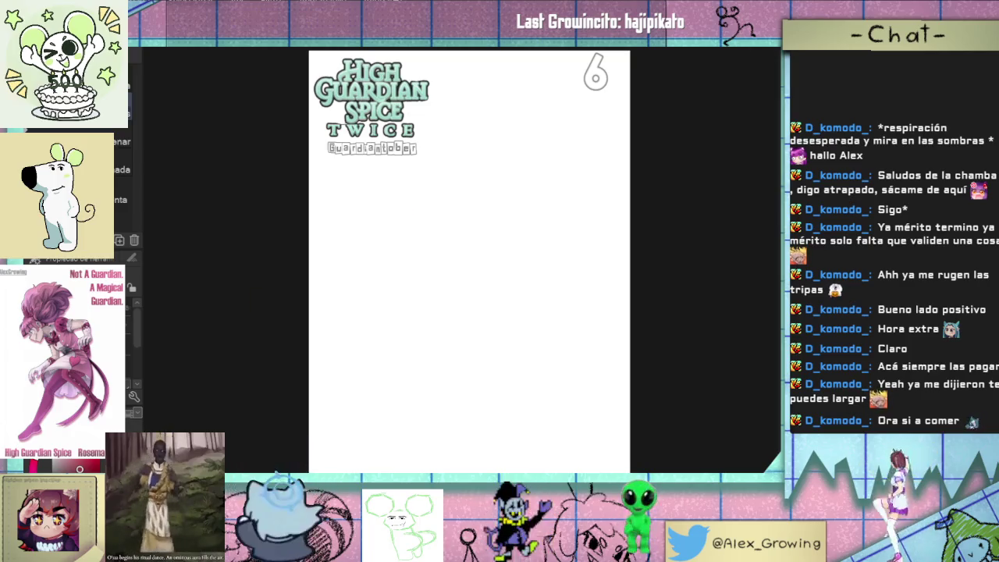
{"action": "key", "text": "alt+BackSpace"}
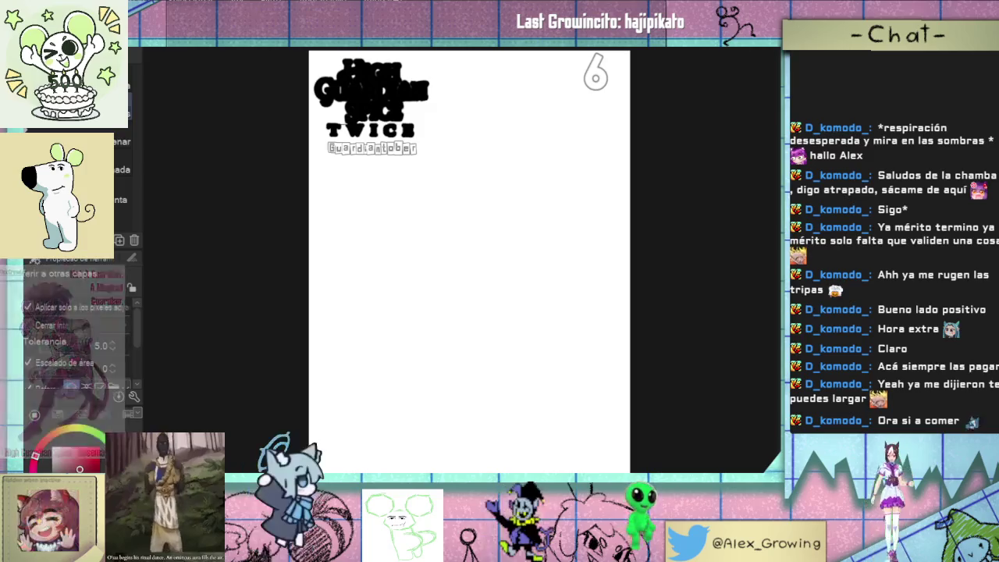
{"action": "key", "text": "ctrl+z"}
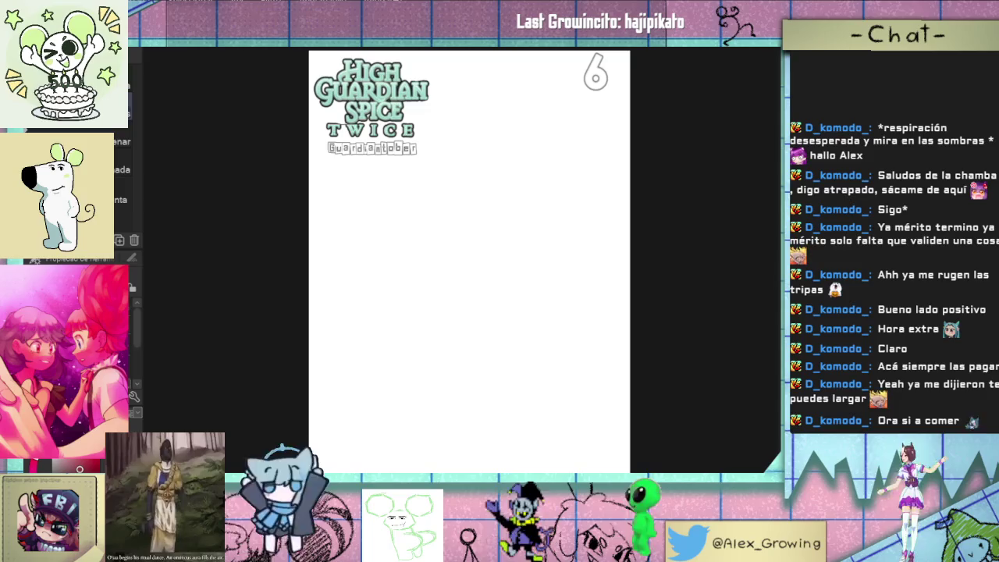
{"action": "key", "text": "ctrl+z"}
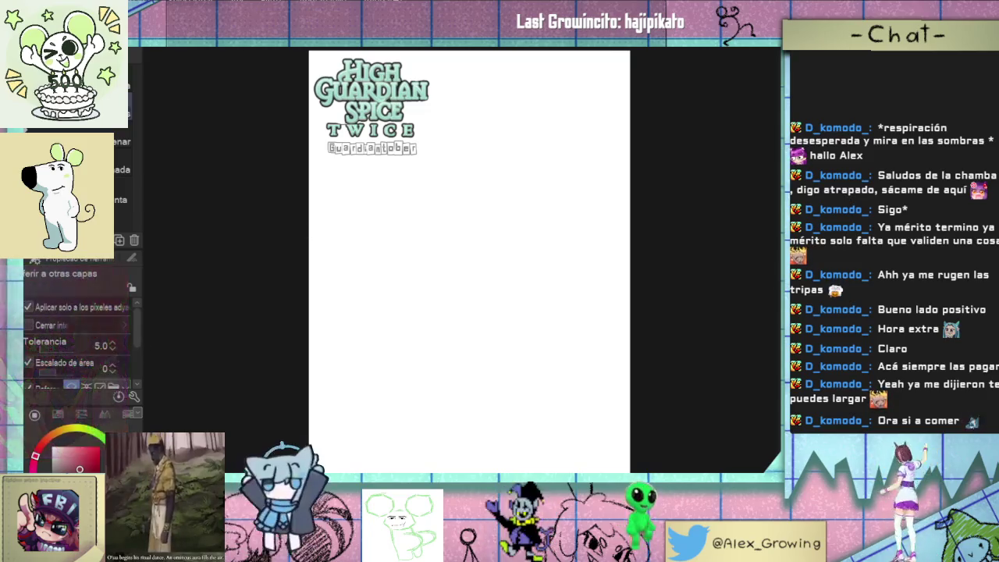
{"action": "key", "text": "ctrl+y"}
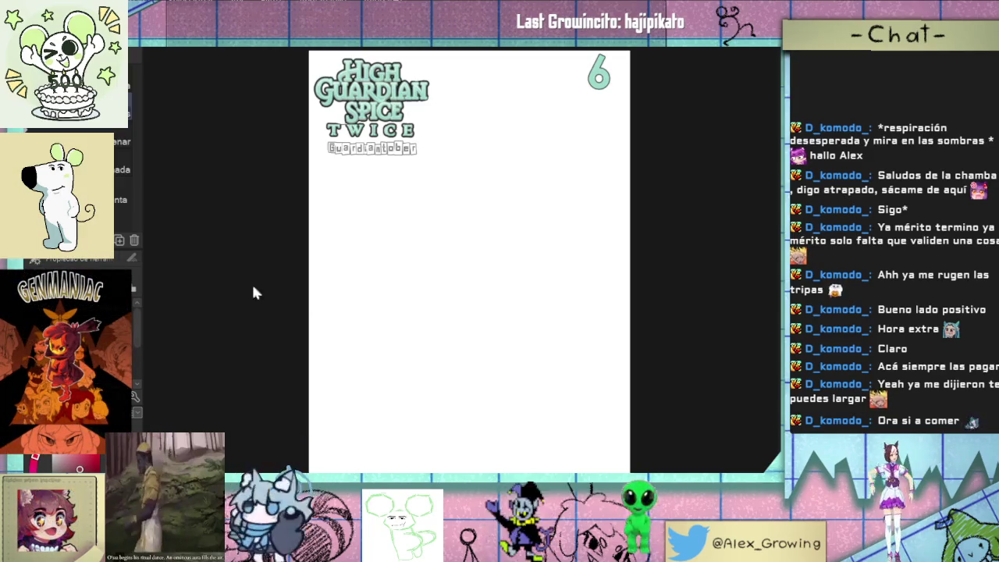
{"action": "left_click", "coordinate": [619, 86]}
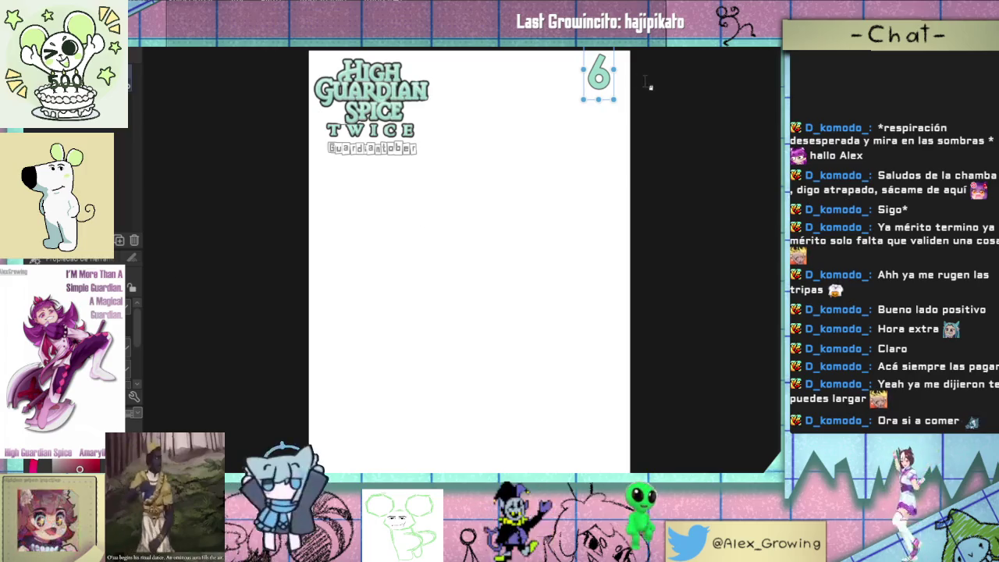
Step: Change the page number text from 6 to 7 and move it slightly lower
{"action": "key", "text": "ctrl+t"}
{"action": "left_click_drag", "start_coordinate": [471, 450], "coordinate": [472, 454]}
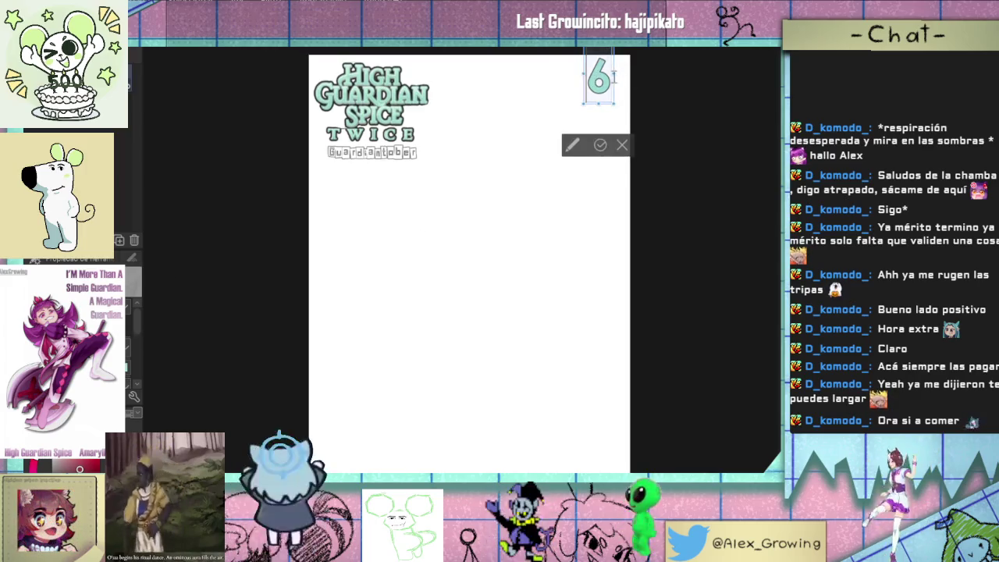
{"action": "key", "text": "7"}
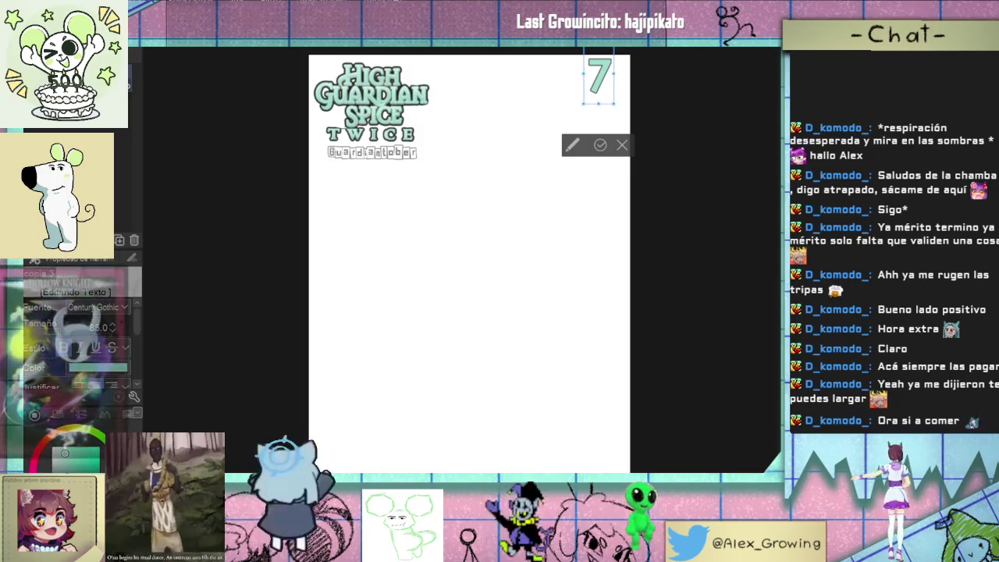
{"action": "left_click", "coordinate": [601, 145]}
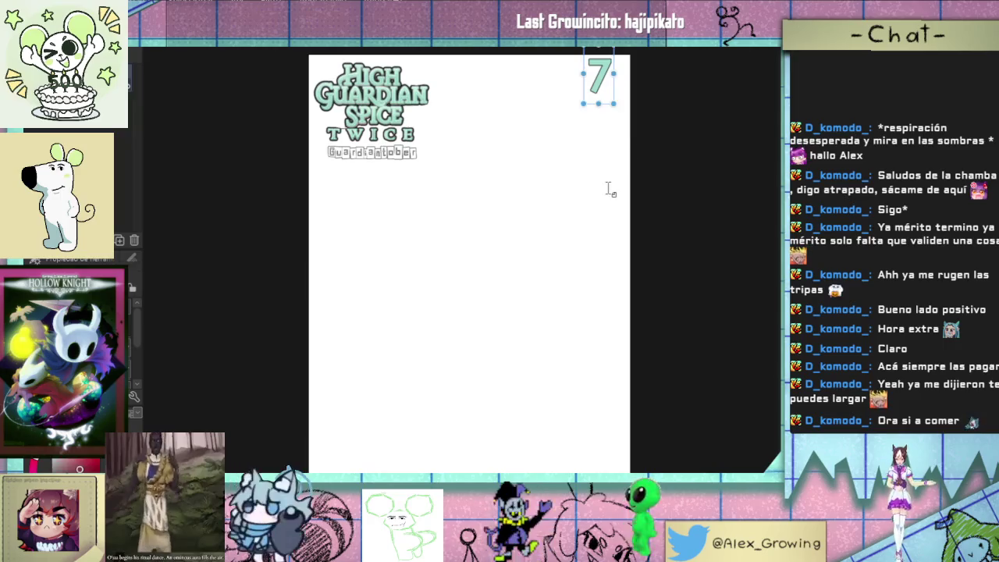
{"action": "key", "text": "ctrl+z"}
{"action": "key", "text": "ctrl+y"}
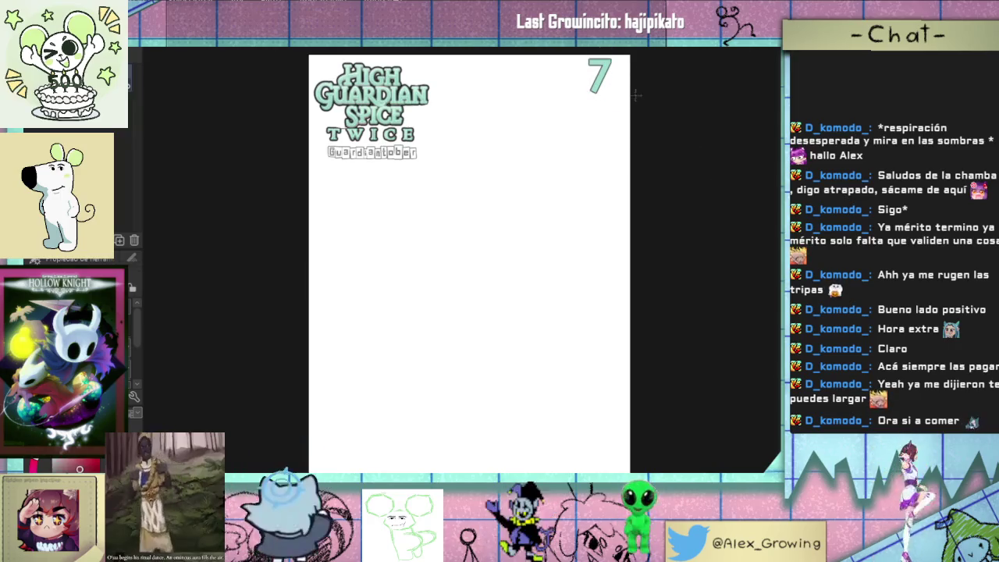
{"action": "left_click_drag", "start_coordinate": [616, 68], "coordinate": [619, 79]}
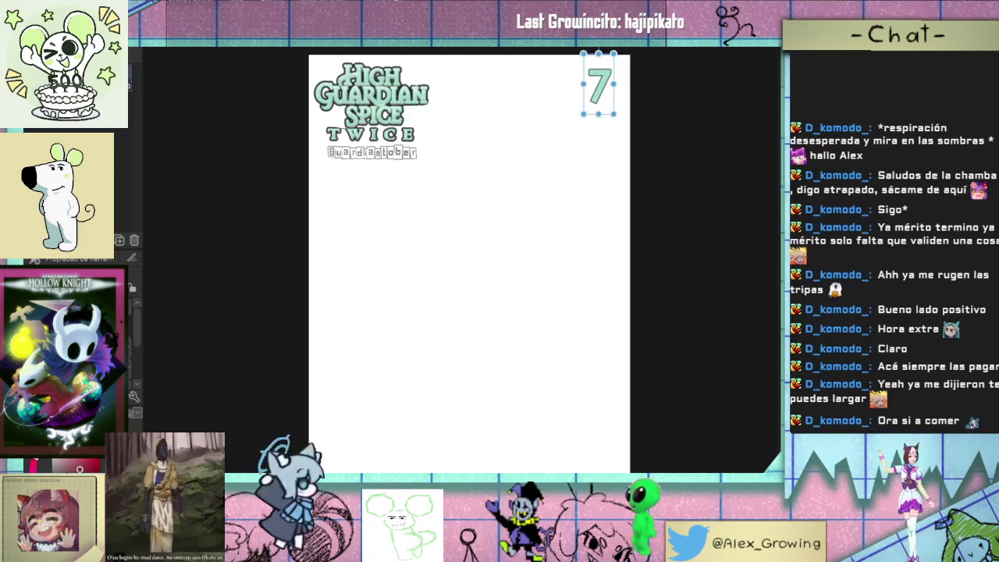
{"action": "scroll", "coordinate": [312, 152], "scroll_direction": "down", "scroll_amount": 1}
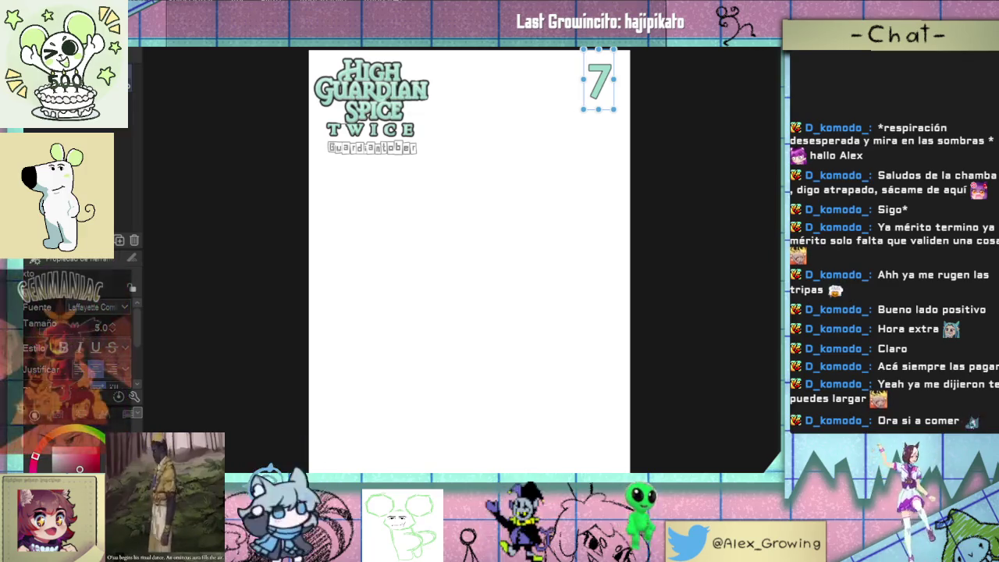
Step: Deselect the number 7 and switch to the Pencil tool group
{"action": "key", "text": "ctrl+d"}
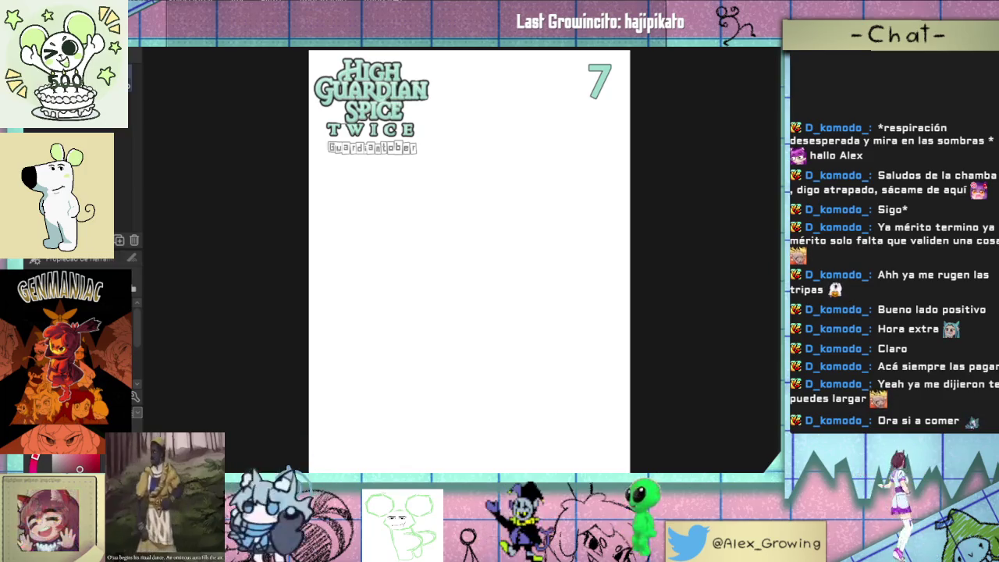
{"action": "key", "text": "p"}
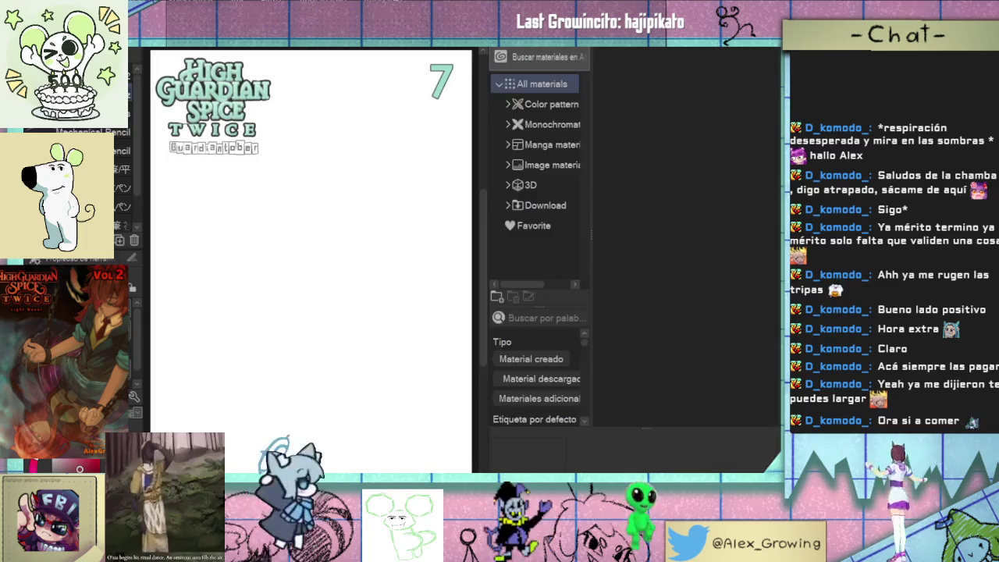
Step: Load the 8ink brush from the material library and close the library
{"action": "scroll", "coordinate": [655, 176], "scroll_direction": "down", "scroll_amount": 3}
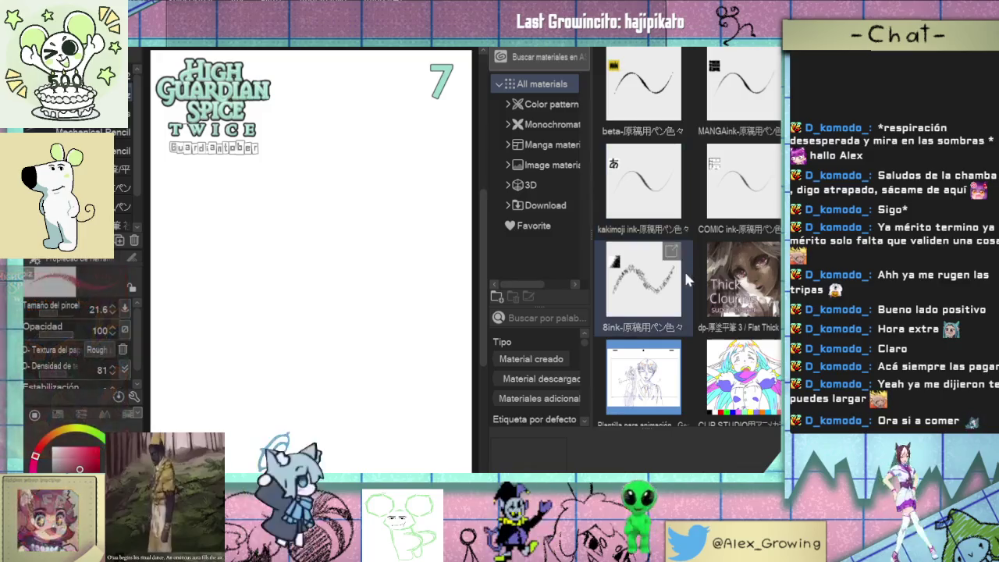
{"action": "left_click", "coordinate": [668, 293]}
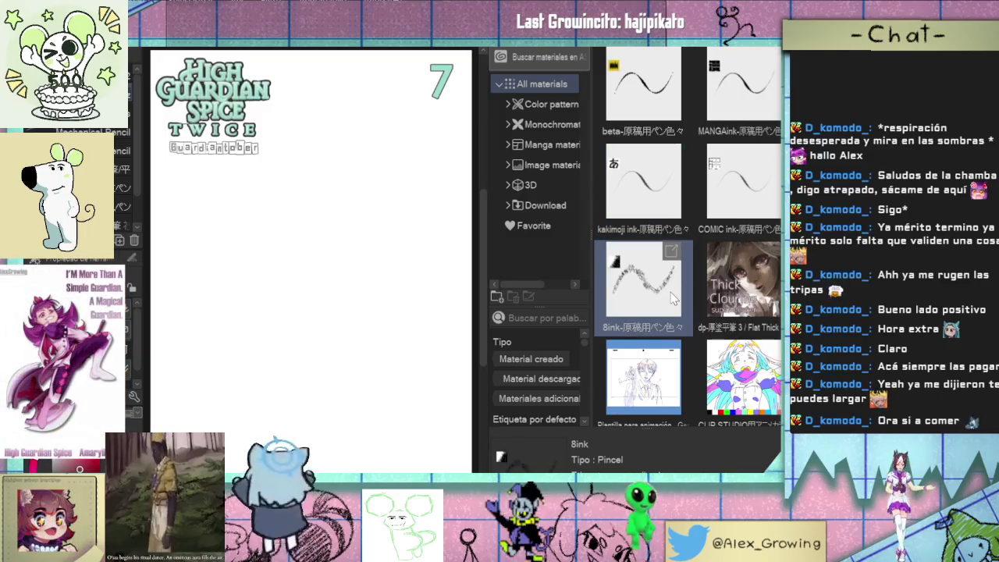
{"action": "scroll", "coordinate": [673, 298], "scroll_direction": "down", "scroll_amount": 1}
{"action": "scroll", "coordinate": [673, 298], "scroll_direction": "down", "scroll_amount": 1}
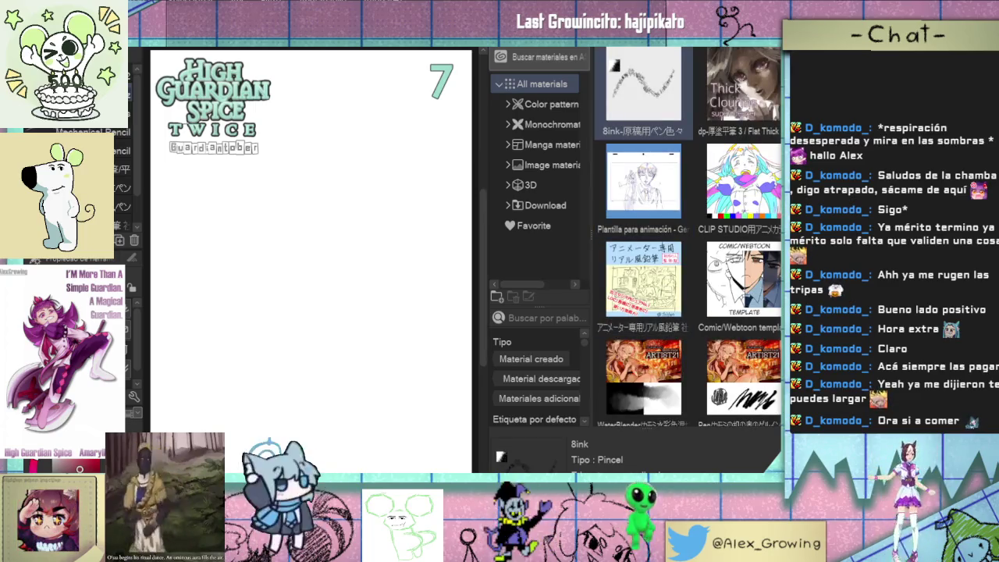
{"action": "key", "text": "Tab"}
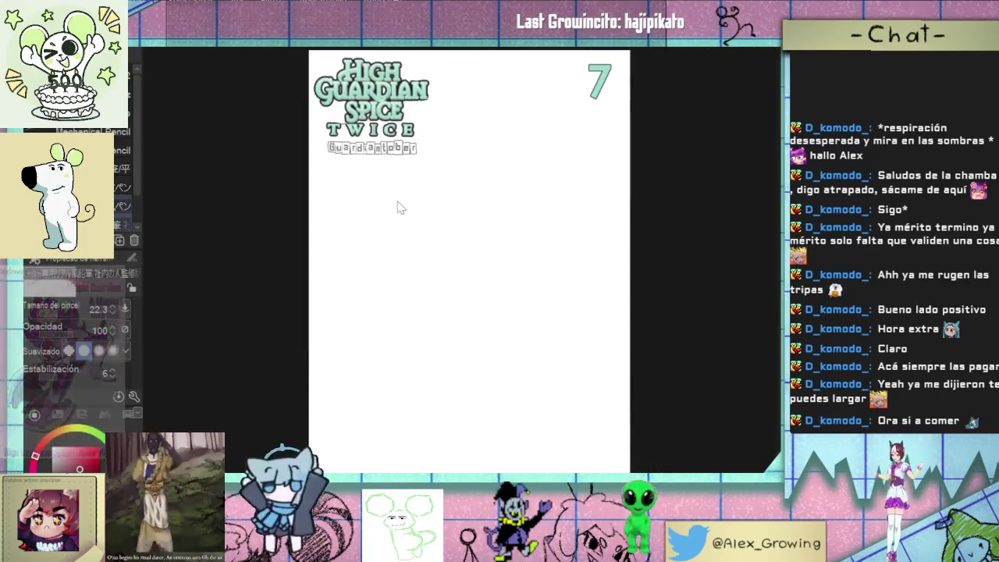
Step: Draw trial strokes and an oval with the 8ink brush, then undo them all
{"action": "left_click_drag", "start_coordinate": [373, 202], "coordinate": [400, 315]}
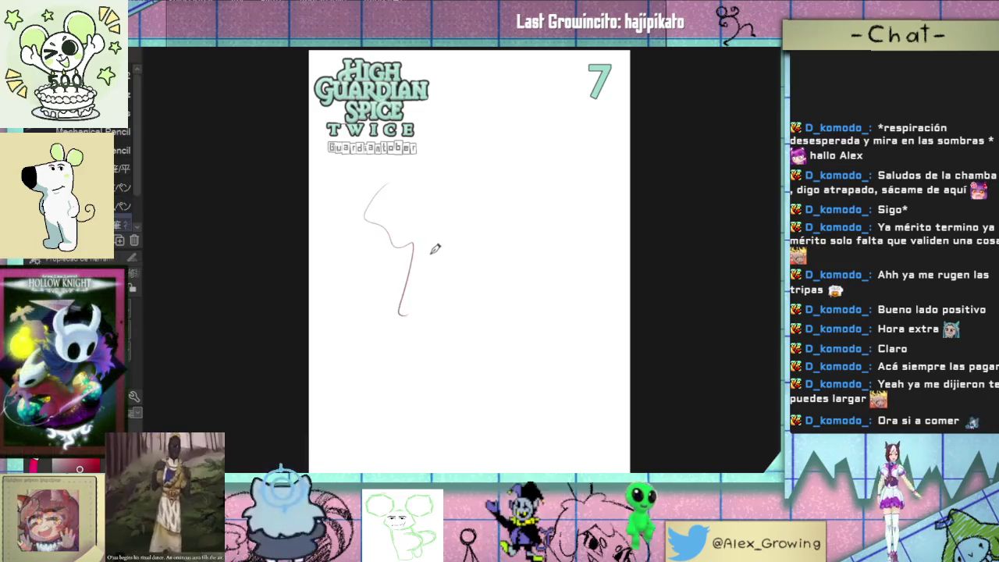
{"action": "left_click_drag", "start_coordinate": [425, 205], "coordinate": [465, 306]}
{"action": "key", "text": "ctrl+z"}
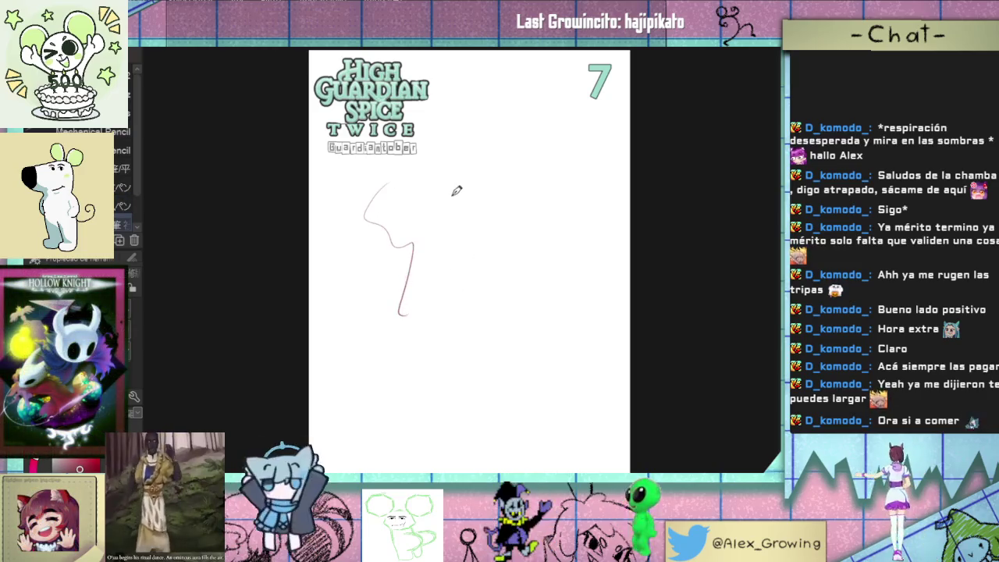
{"action": "scroll", "coordinate": [438, 219], "scroll_direction": "up", "scroll_amount": 5}
{"action": "left_click_drag", "start_coordinate": [437, 221], "coordinate": [418, 348]}
{"action": "scroll", "coordinate": [445, 289], "scroll_direction": "up", "scroll_amount": 5}
{"action": "left_click_drag", "start_coordinate": [438, 215], "coordinate": [424, 415]}
{"action": "left_click_drag", "start_coordinate": [422, 363], "coordinate": [446, 443]}
{"action": "key", "text": "ctrl+0"}
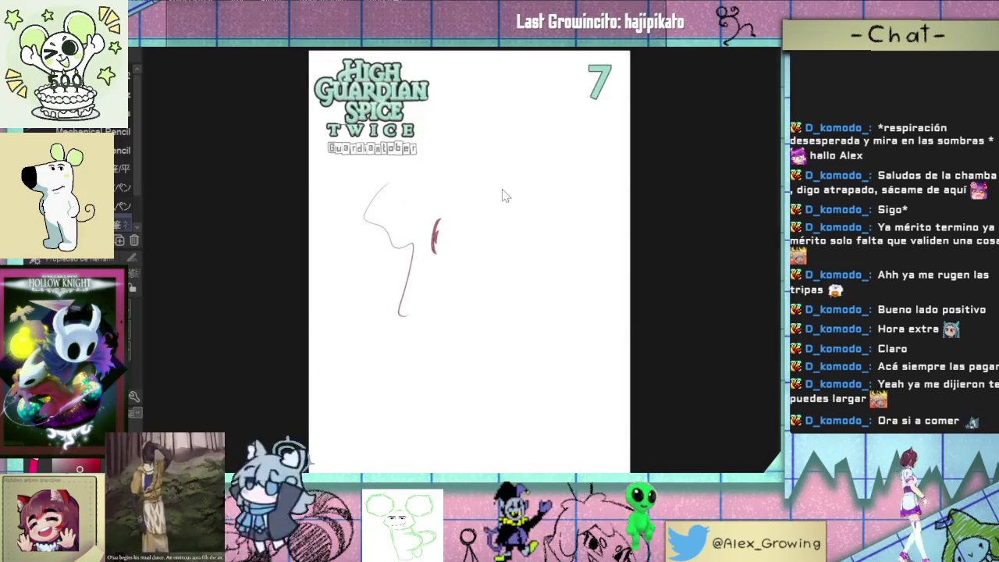
{"action": "key", "text": "ctrl+z"}
{"action": "mouse_move", "coordinate": [461, 129]}
{"action": "left_mouse_down"}
{"action": "mouse_move", "coordinate": [468, 258]}
{"action": "mouse_move", "coordinate": [500, 163]}
{"action": "mouse_move", "coordinate": [544, 186]}
{"action": "left_mouse_up"}
{"action": "key", "text": "ctrl+z"}
{"action": "key", "text": "ctrl+z"}
{"action": "key", "text": "ctrl+z"}
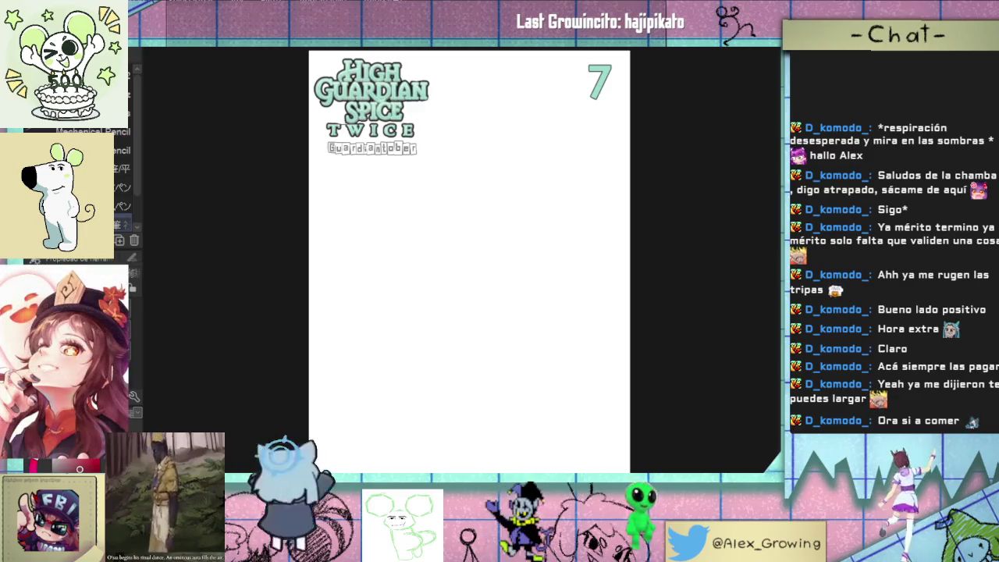
Step: Sketch the head circle below the logo, redrawing its arc a few times
{"action": "left_click_drag", "start_coordinate": [453, 127], "coordinate": [455, 260]}
{"action": "key", "text": "ctrl+z"}
{"action": "mouse_move", "coordinate": [453, 128]}
{"action": "left_mouse_down"}
{"action": "mouse_move", "coordinate": [448, 242]}
{"action": "mouse_move", "coordinate": [555, 207]}
{"action": "left_mouse_up"}
{"action": "key", "text": "ctrl+z"}
{"action": "key", "text": "ctrl+z"}
{"action": "mouse_move", "coordinate": [457, 261]}
{"action": "left_mouse_down"}
{"action": "mouse_move", "coordinate": [528, 239]}
{"action": "mouse_move", "coordinate": [537, 218]}
{"action": "mouse_move", "coordinate": [490, 117]}
{"action": "mouse_move", "coordinate": [430, 141]}
{"action": "left_mouse_up"}
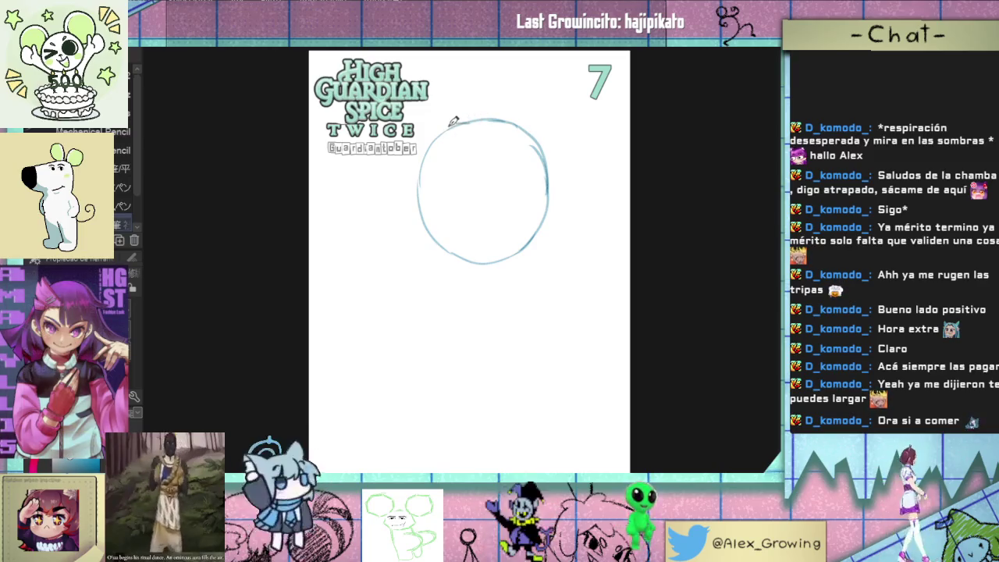
Step: Stretch the head circle downward into a taller oval
{"action": "key", "text": "ctrl+t"}
{"action": "left_click_drag", "start_coordinate": [482, 266], "coordinate": [474, 294]}
{"action": "key", "text": "Return"}
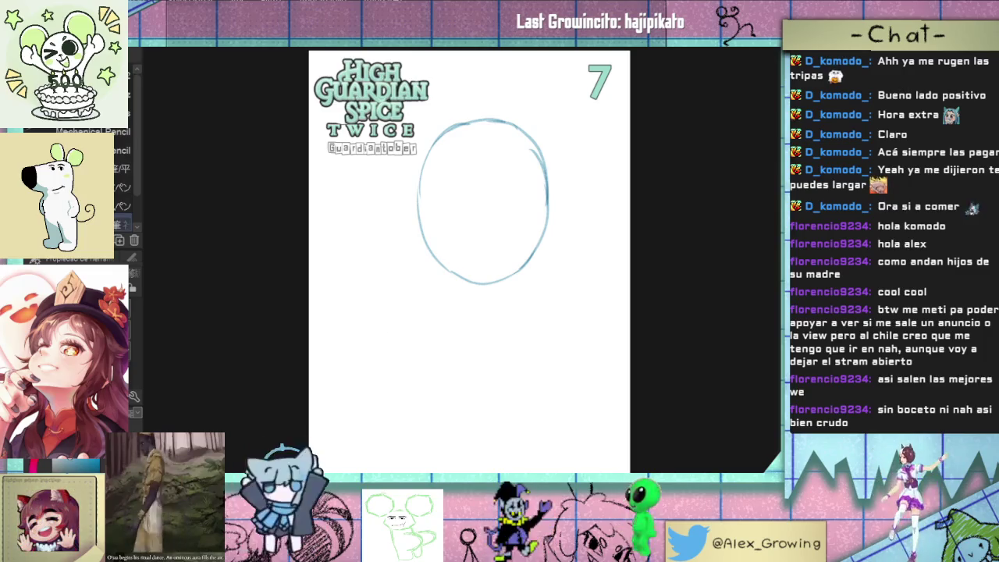
{"action": "key", "text": "ctrl+t"}
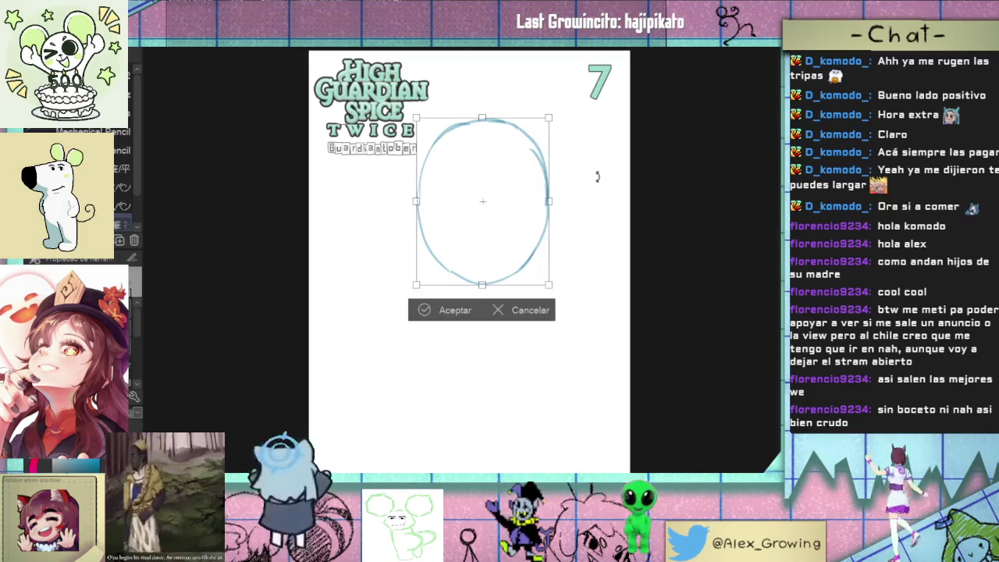
Step: Tilt the head oval about 20° clockwise and shrink it slightly, discarding a trial neck line
{"action": "left_click_drag", "start_coordinate": [589, 176], "coordinate": [523, 218]}
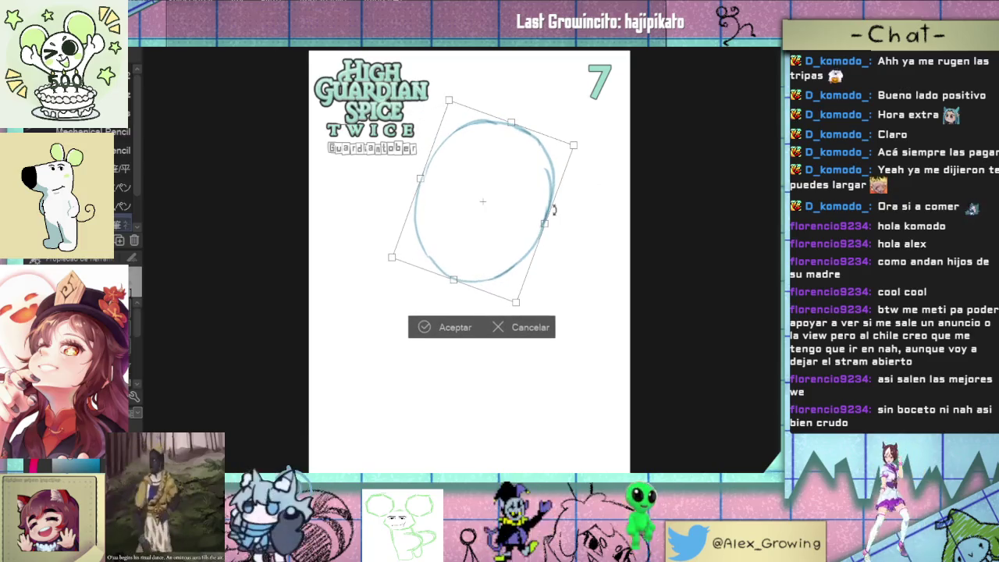
{"action": "left_click", "coordinate": [448, 327]}
{"action": "left_click_drag", "start_coordinate": [395, 358], "coordinate": [445, 355]}
{"action": "key", "text": "ctrl+z"}
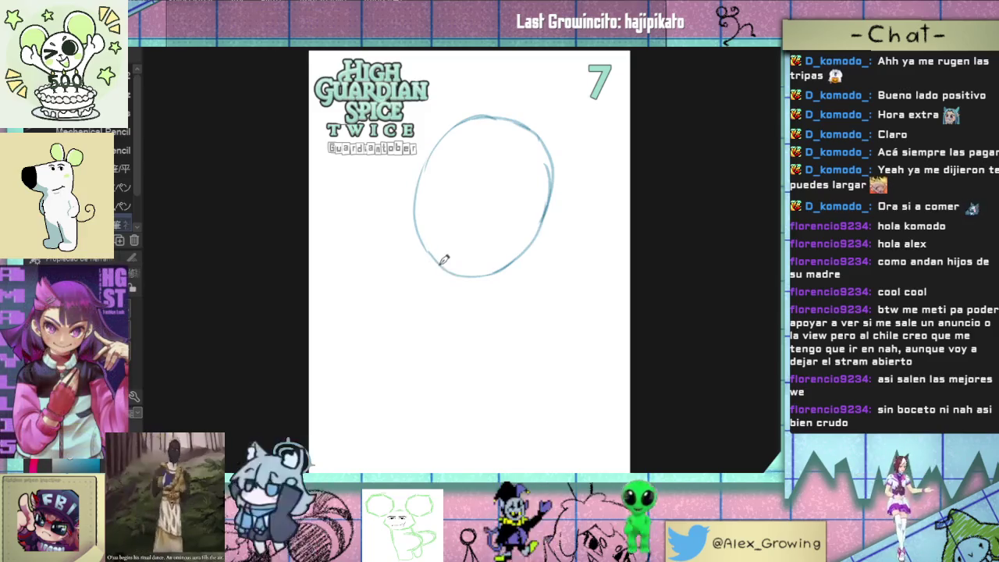
{"action": "key", "text": "ctrl+t"}
{"action": "left_click_drag", "start_coordinate": [409, 279], "coordinate": [414, 262]}
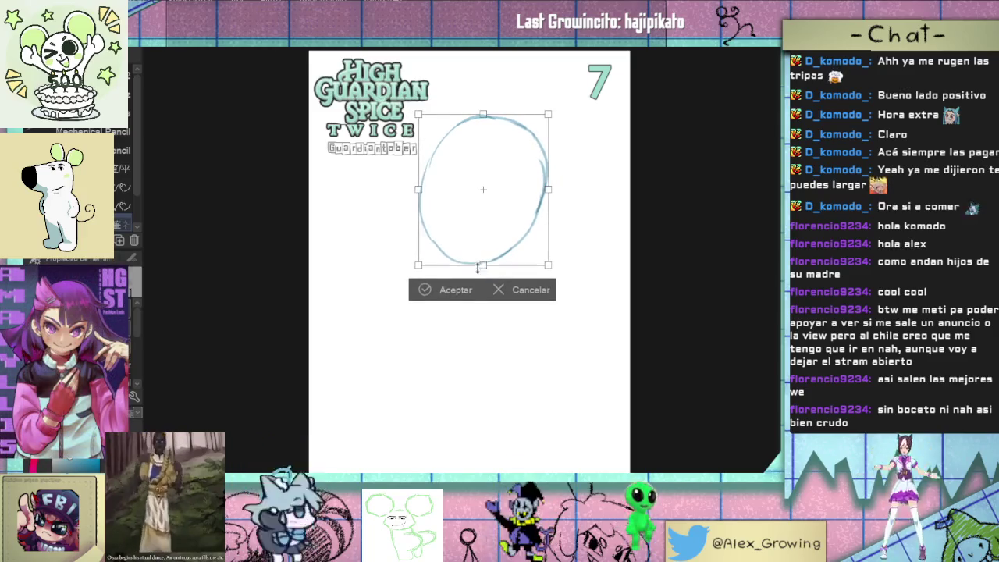
{"action": "left_click", "coordinate": [439, 290]}
Step: Try several neck lines below the head and undo each of them
{"action": "key", "text": "ctrl+z"}
{"action": "left_click_drag", "start_coordinate": [443, 250], "coordinate": [445, 290]}
{"action": "key", "text": "ctrl+z"}
{"action": "left_click_drag", "start_coordinate": [443, 252], "coordinate": [446, 295]}
{"action": "key", "text": "ctrl+z"}
Step: Stretch the oval's bottom further down and start a hair strand on the face's left
{"action": "key", "text": "ctrl+t"}
{"action": "left_click_drag", "start_coordinate": [483, 266], "coordinate": [483, 275]}
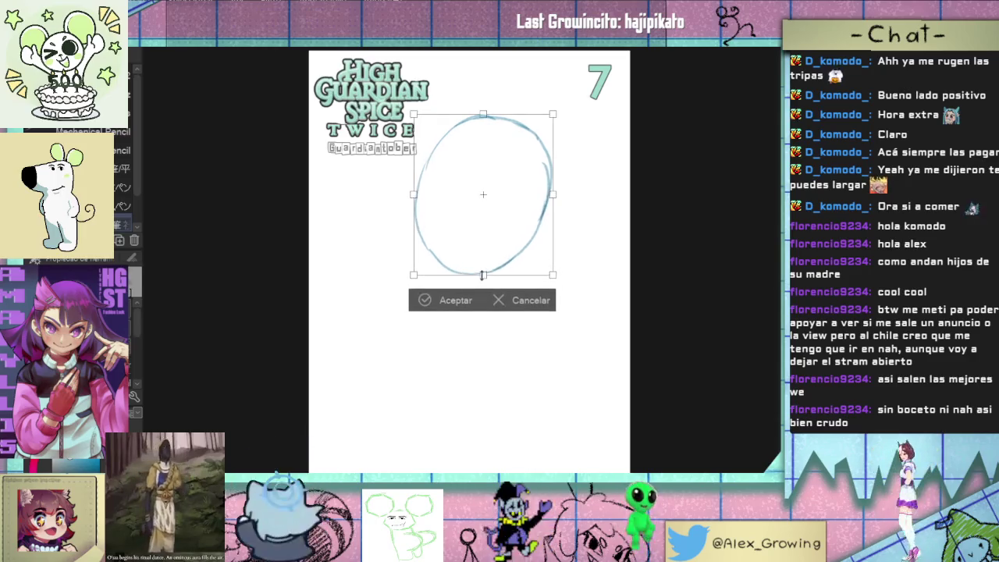
{"action": "left_click", "coordinate": [427, 300]}
{"action": "mouse_move", "coordinate": [423, 158]}
{"action": "left_mouse_down"}
{"action": "mouse_move", "coordinate": [428, 248]}
{"action": "mouse_move", "coordinate": [403, 216]}
{"action": "left_mouse_up"}
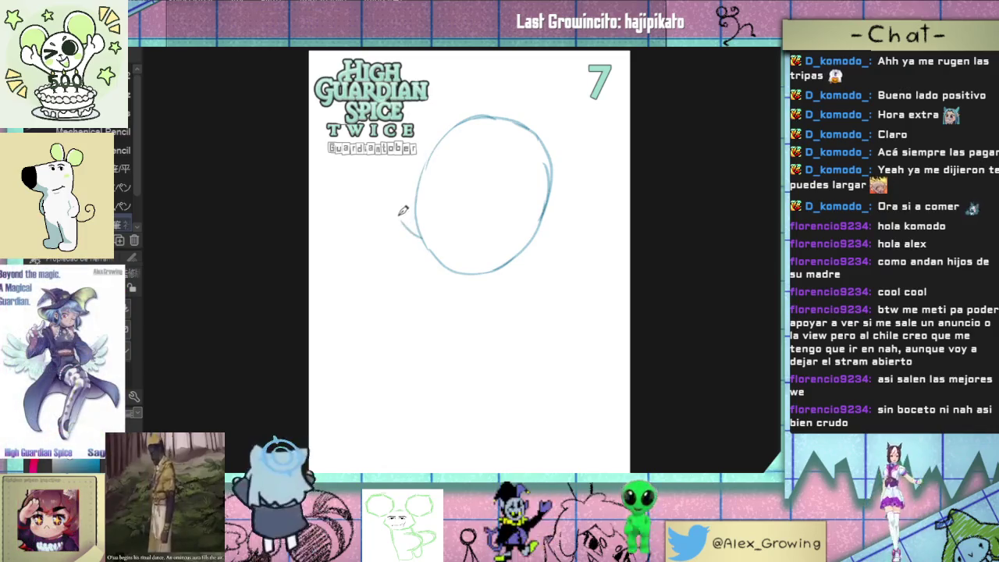
Step: Sketch a hair strand left of the head and a top hair arc toward the right edge
{"action": "left_click_drag", "start_coordinate": [399, 174], "coordinate": [364, 181]}
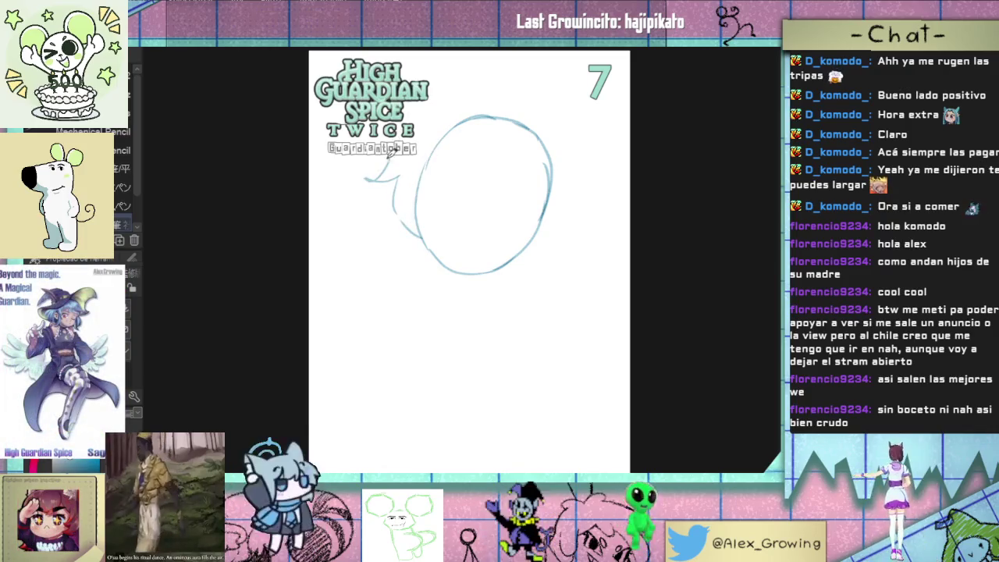
{"action": "mouse_move", "coordinate": [429, 80]}
{"action": "left_mouse_down"}
{"action": "mouse_move", "coordinate": [483, 69]}
{"action": "mouse_move", "coordinate": [572, 156]}
{"action": "left_mouse_up"}
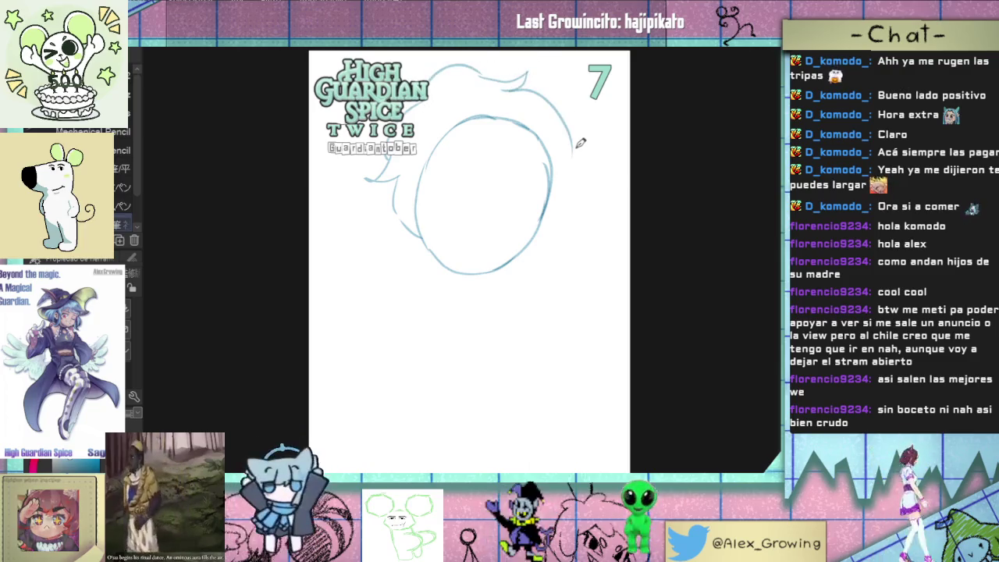
{"action": "key", "text": "ctrl+z"}
{"action": "left_click_drag", "start_coordinate": [537, 87], "coordinate": [628, 133]}
{"action": "left_click_drag", "start_coordinate": [411, 199], "coordinate": [472, 268]}
{"action": "key", "text": "ctrl+z"}
Step: Sketch flowing hair strands down the right side of the head
{"action": "mouse_move", "coordinate": [625, 162]}
{"action": "left_mouse_down"}
{"action": "mouse_move", "coordinate": [628, 207]}
{"action": "mouse_move", "coordinate": [556, 199]}
{"action": "mouse_move", "coordinate": [601, 263]}
{"action": "mouse_move", "coordinate": [537, 256]}
{"action": "left_mouse_up"}
{"action": "key", "text": "ctrl+z"}
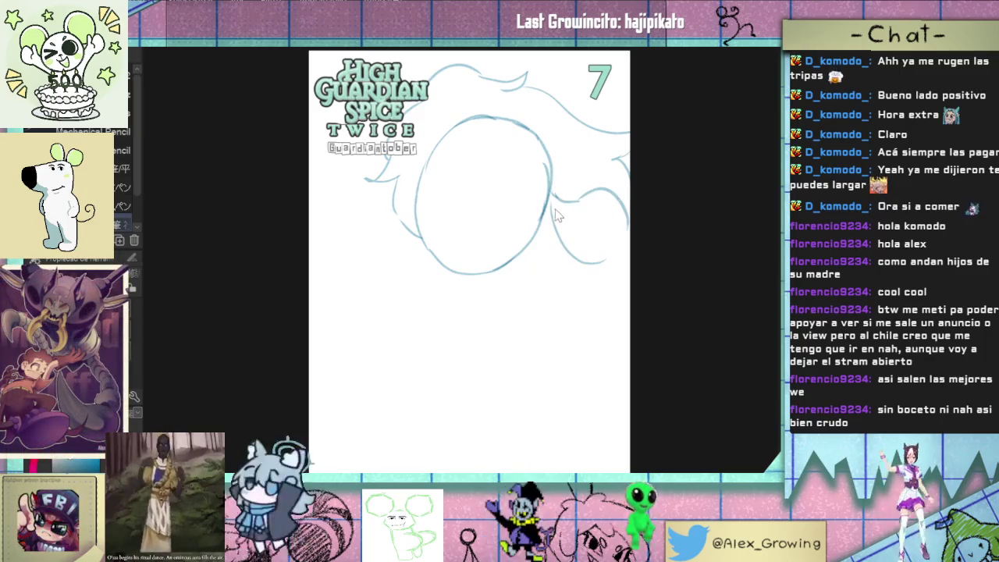
{"action": "key", "text": "ctrl+z"}
{"action": "left_click_drag", "start_coordinate": [550, 198], "coordinate": [621, 267]}
{"action": "key", "text": "ctrl+z"}
{"action": "mouse_move", "coordinate": [540, 204]}
{"action": "left_mouse_down"}
{"action": "mouse_move", "coordinate": [582, 219]}
{"action": "mouse_move", "coordinate": [525, 260]}
{"action": "mouse_move", "coordinate": [531, 279]}
{"action": "left_mouse_up"}
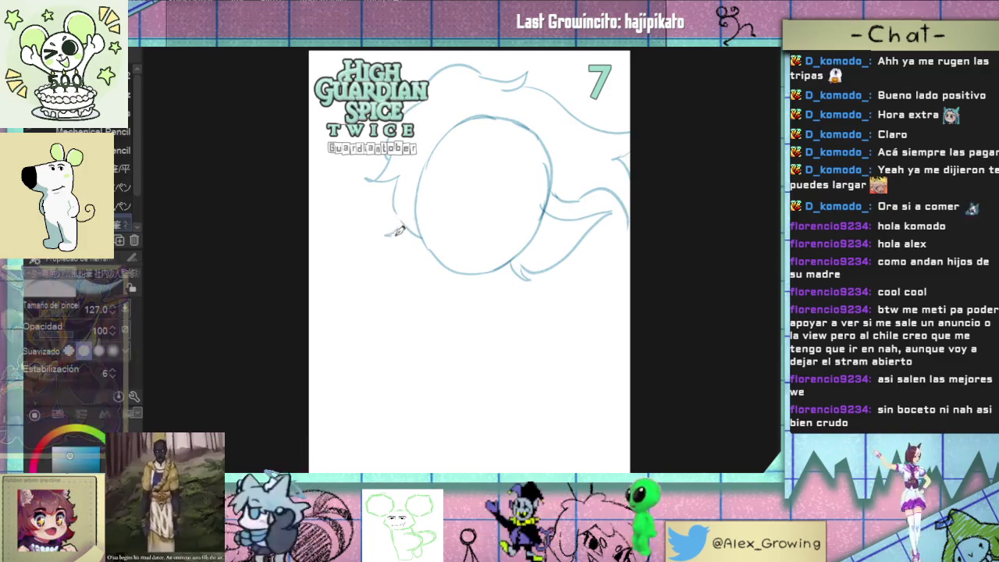
Step: Try hair locks inside the face's left, toggle eraser and pencil, and draw a centre line
{"action": "mouse_move", "coordinate": [415, 200]}
{"action": "left_mouse_down"}
{"action": "mouse_move", "coordinate": [461, 232]}
{"action": "mouse_move", "coordinate": [437, 176]}
{"action": "mouse_move", "coordinate": [461, 248]}
{"action": "mouse_move", "coordinate": [431, 163]}
{"action": "left_mouse_up"}
{"action": "key", "text": "ctrl+z"}
{"action": "key", "text": "ctrl+z"}
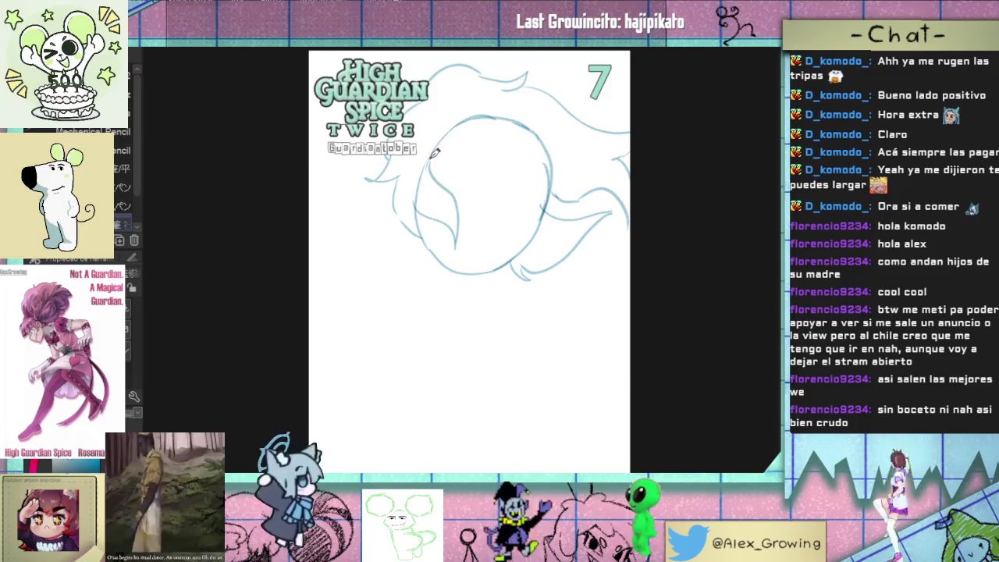
{"action": "key", "text": "e"}
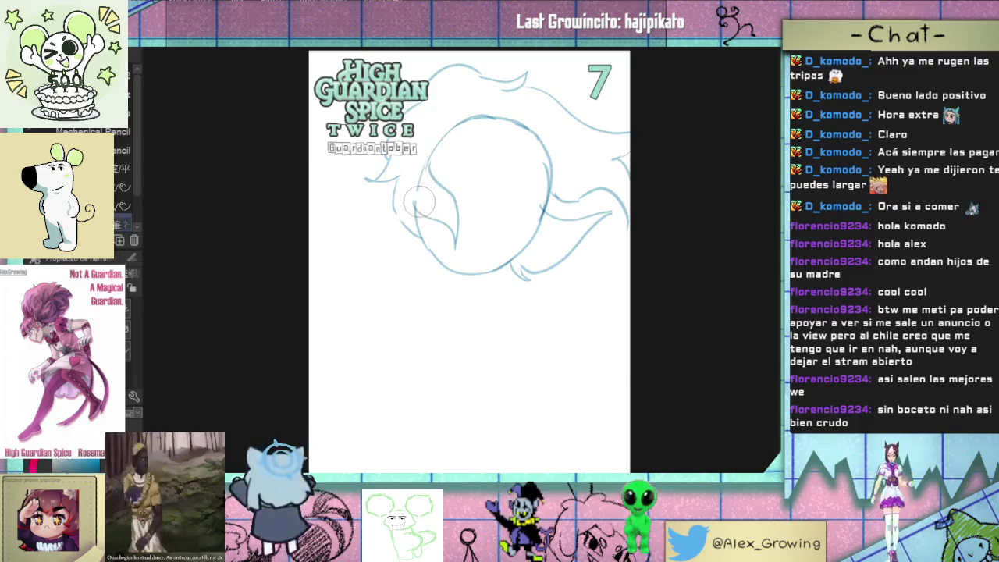
{"action": "key", "text": "p"}
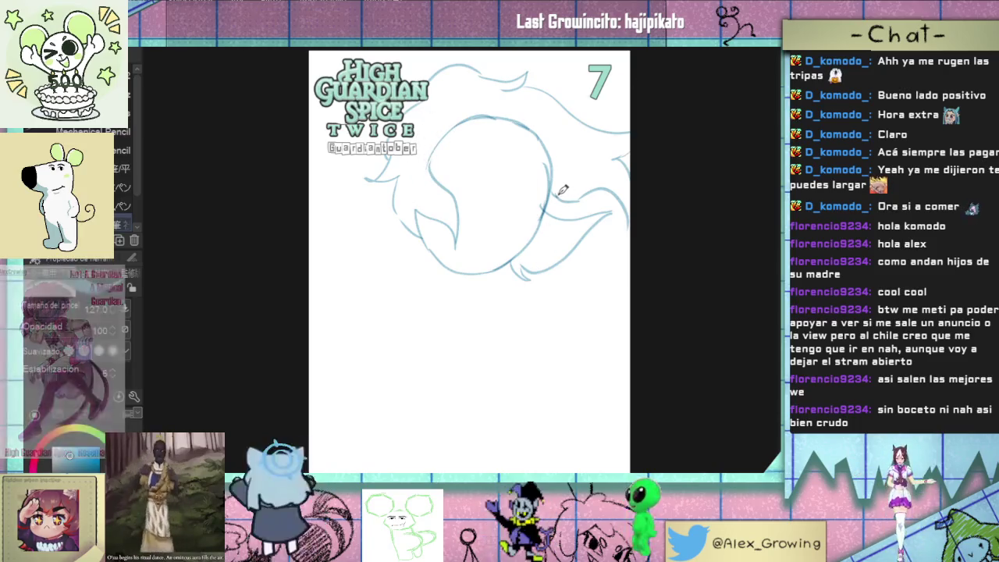
{"action": "key", "text": "e"}
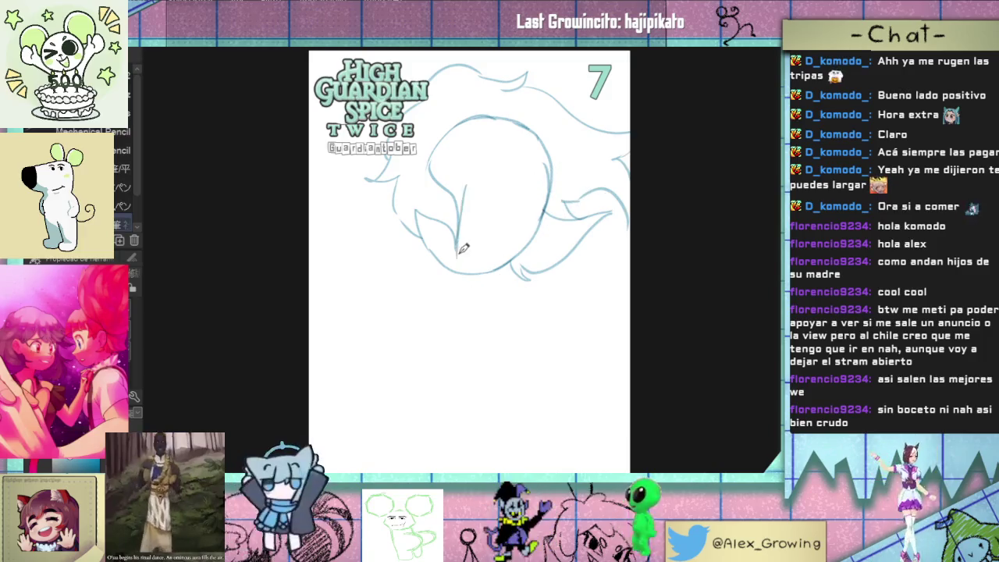
{"action": "left_click_drag", "start_coordinate": [466, 261], "coordinate": [476, 187]}
Step: Draw a diagonal face centre line after several retries, then the eye line on the right
{"action": "key", "text": "ctrl+z"}
{"action": "left_click_drag", "start_coordinate": [503, 145], "coordinate": [464, 242]}
{"action": "key", "text": "ctrl+z"}
{"action": "mouse_move", "coordinate": [478, 201]}
{"action": "left_mouse_down"}
{"action": "mouse_move", "coordinate": [464, 253]}
{"action": "mouse_move", "coordinate": [499, 187]}
{"action": "left_mouse_up"}
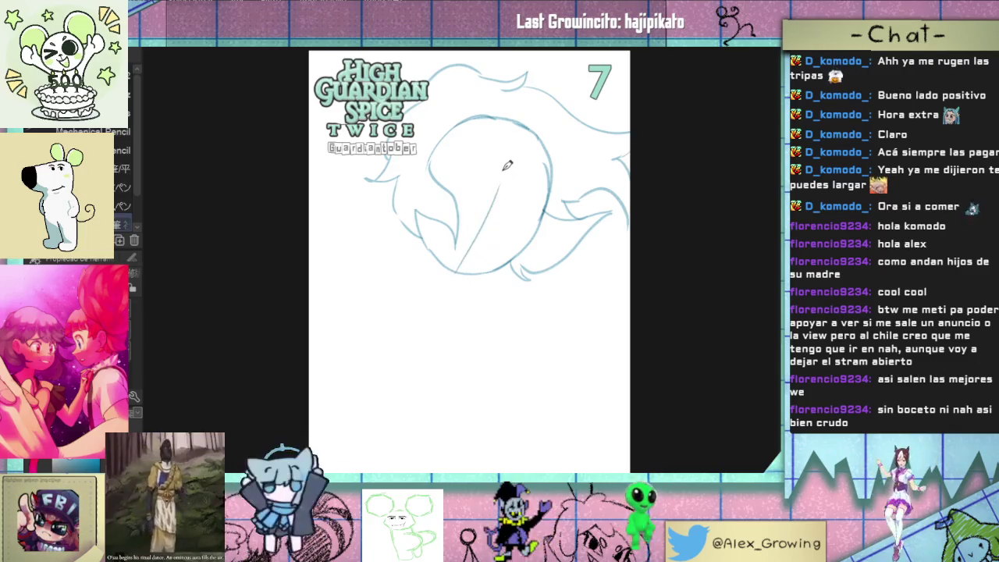
{"action": "key", "text": "ctrl+z"}
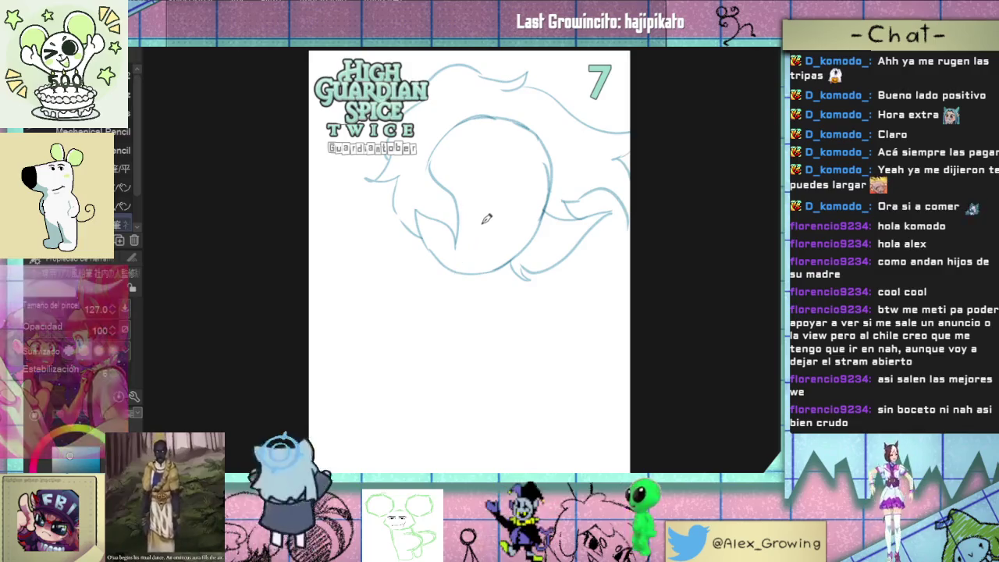
{"action": "left_click_drag", "start_coordinate": [462, 270], "coordinate": [492, 189]}
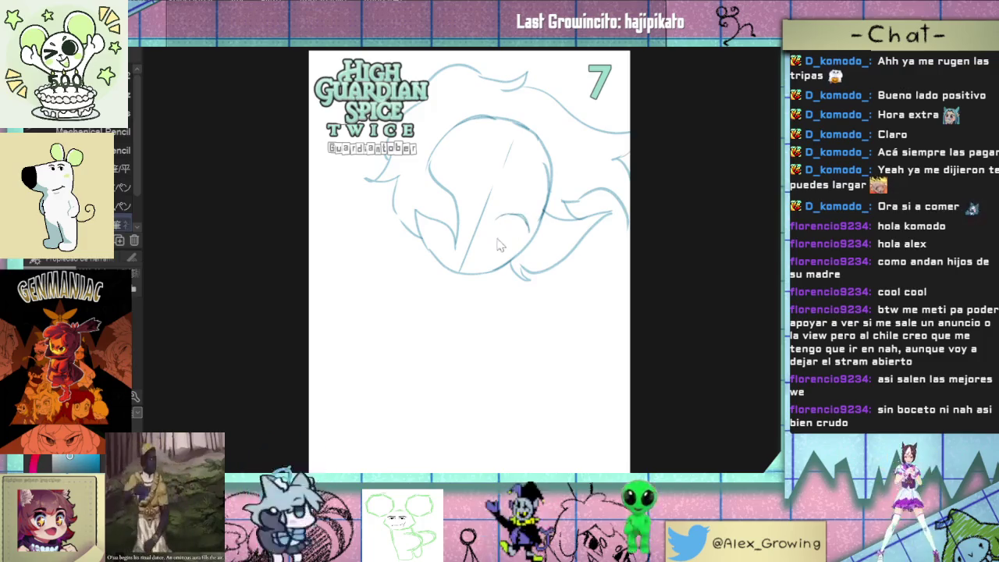
{"action": "left_click_drag", "start_coordinate": [498, 228], "coordinate": [529, 225]}
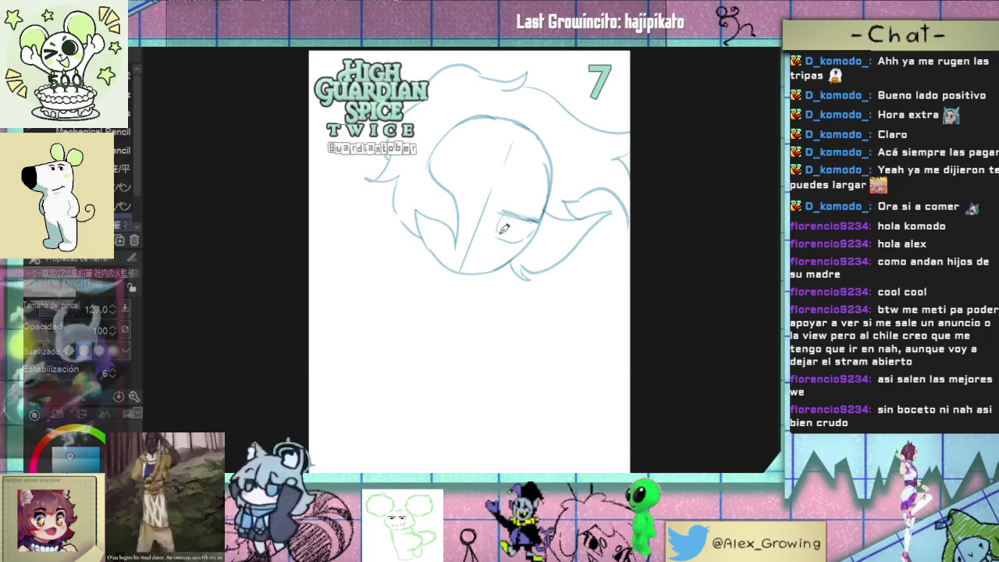
Step: Sketch the oval eye, remove a stray stroke, and bring up the High Guardian Spice reference image
{"action": "left_click_drag", "start_coordinate": [503, 227], "coordinate": [509, 224]}
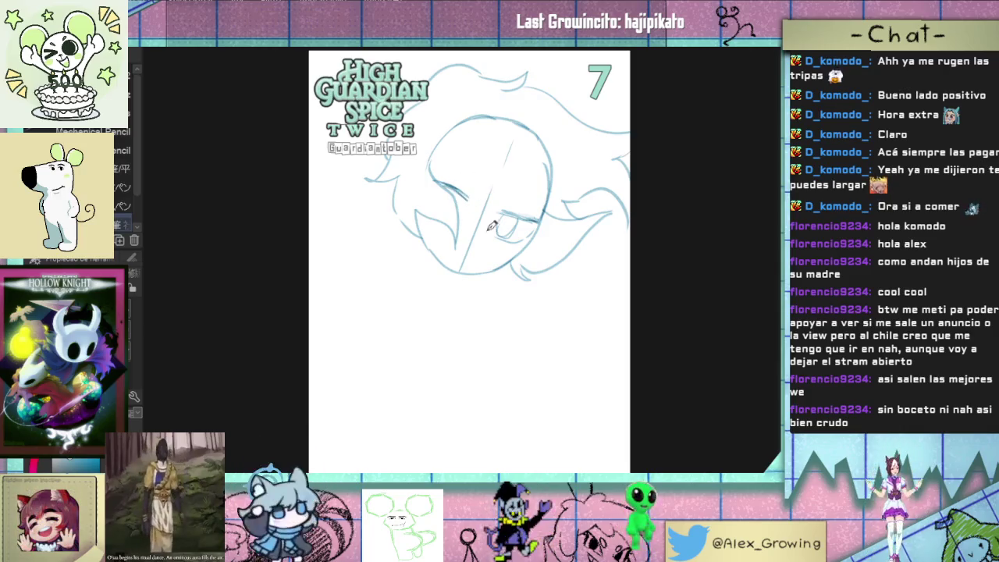
{"action": "left_click_drag", "start_coordinate": [498, 219], "coordinate": [455, 240]}
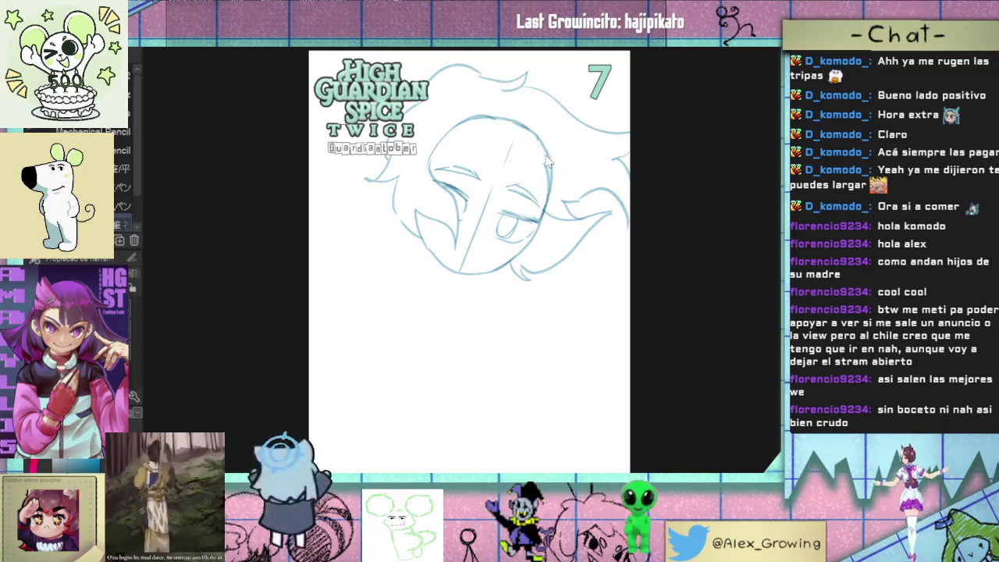
{"action": "left_click_drag", "start_coordinate": [511, 118], "coordinate": [523, 181]}
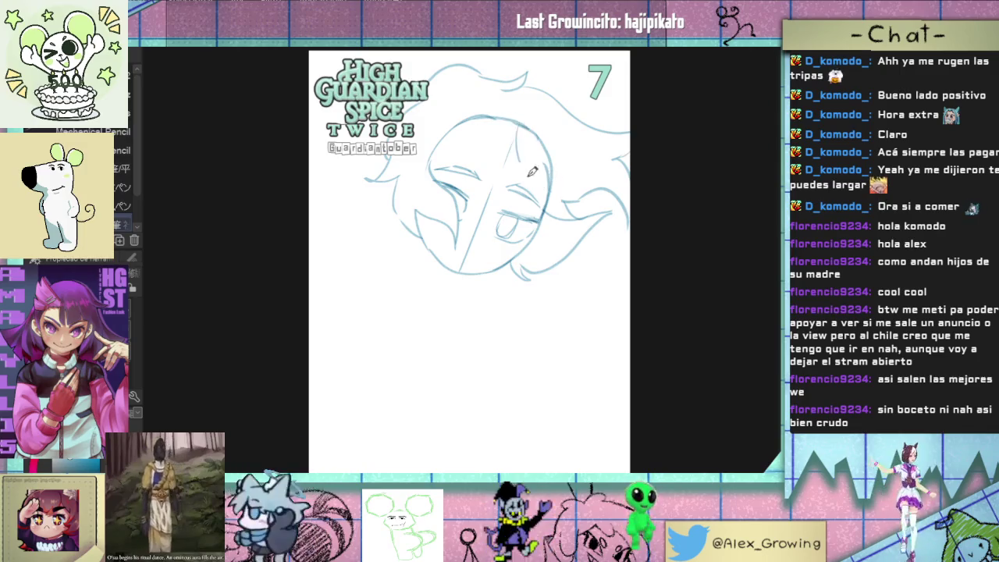
{"action": "key", "text": "ctrl+z"}
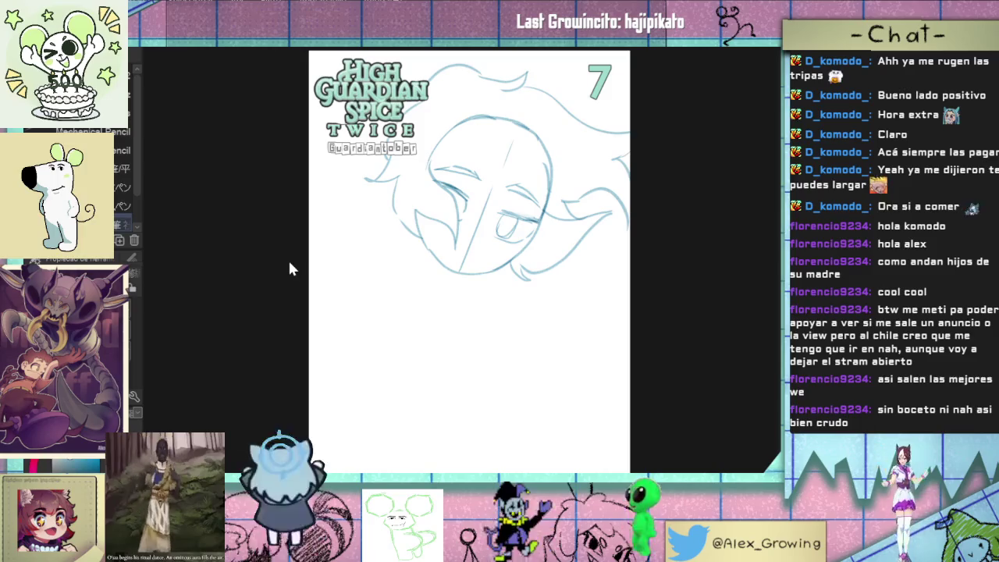
{"action": "key", "text": "alt+Tab"}
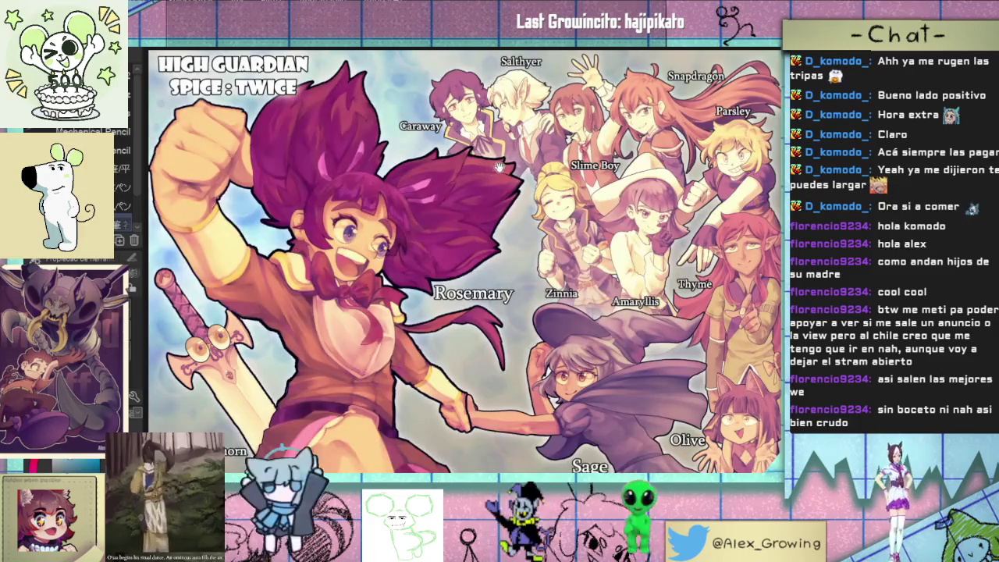
Step: Flip between the cast reference and the High Guardian Spice Twice cover, then close the image viewer
{"action": "scroll", "coordinate": [362, 199], "scroll_direction": "up", "scroll_amount": 2}
{"action": "scroll", "coordinate": [362, 199], "scroll_direction": "up", "scroll_amount": 2}
{"action": "scroll", "coordinate": [362, 199], "scroll_direction": "up", "scroll_amount": 2}
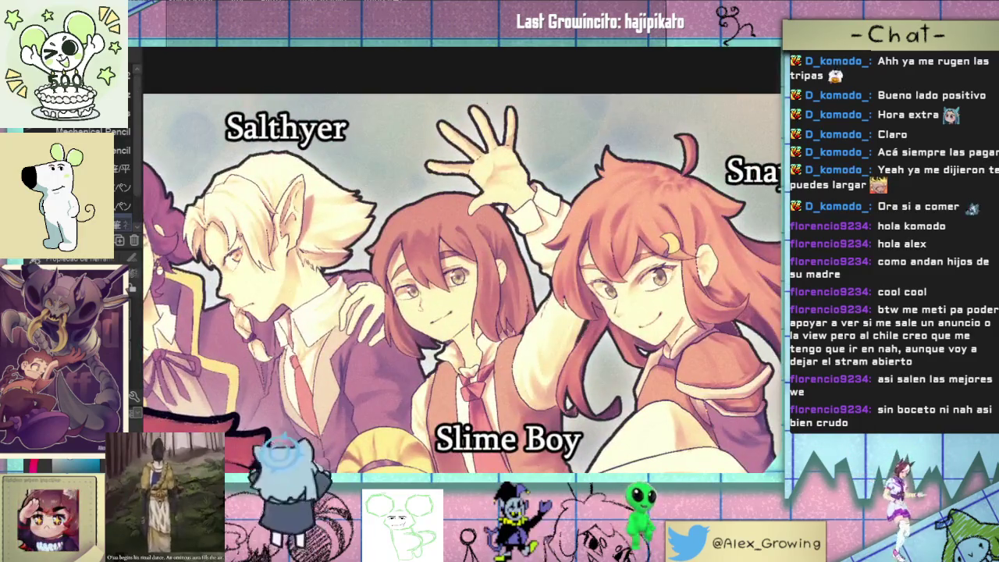
{"action": "key", "text": "Right"}
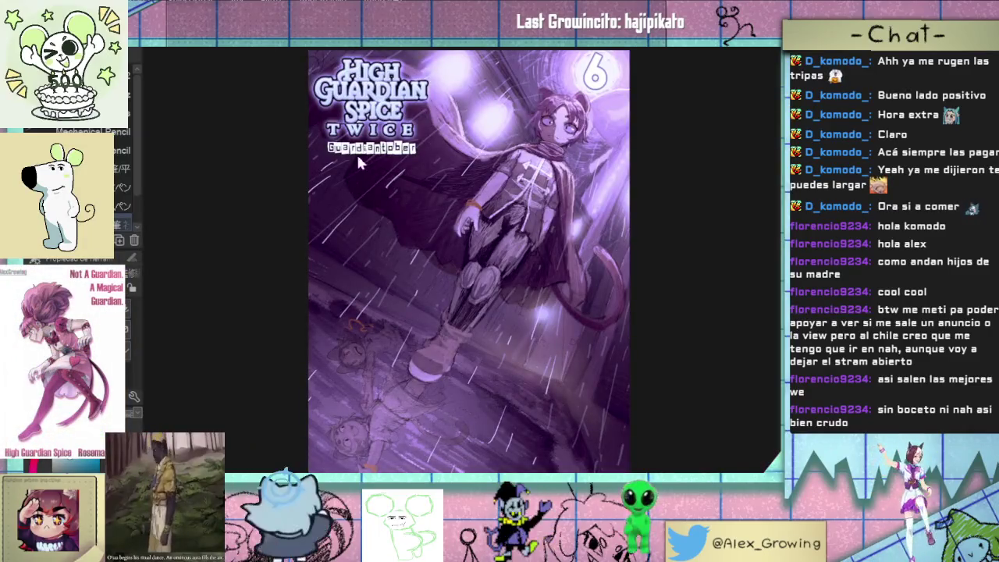
{"action": "key", "text": "Left"}
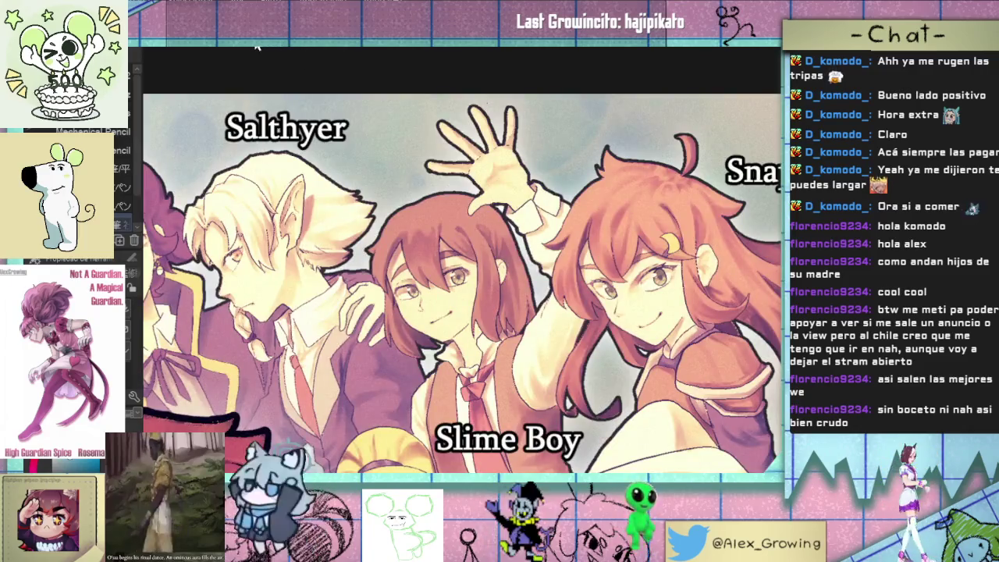
{"action": "key", "text": "Escape"}
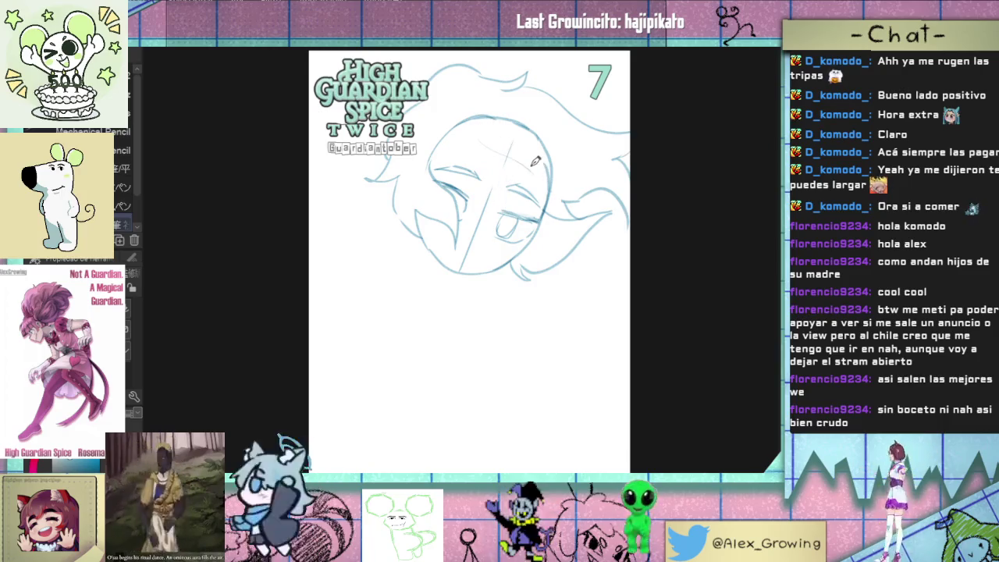
Step: Add hair strokes on both sides of the head and a stroke right of the jaw, undoing a stray tick
{"action": "mouse_move", "coordinate": [523, 188]}
{"action": "left_mouse_down"}
{"action": "mouse_move", "coordinate": [535, 159]}
{"action": "mouse_move", "coordinate": [548, 174]}
{"action": "mouse_move", "coordinate": [539, 125]}
{"action": "left_mouse_up"}
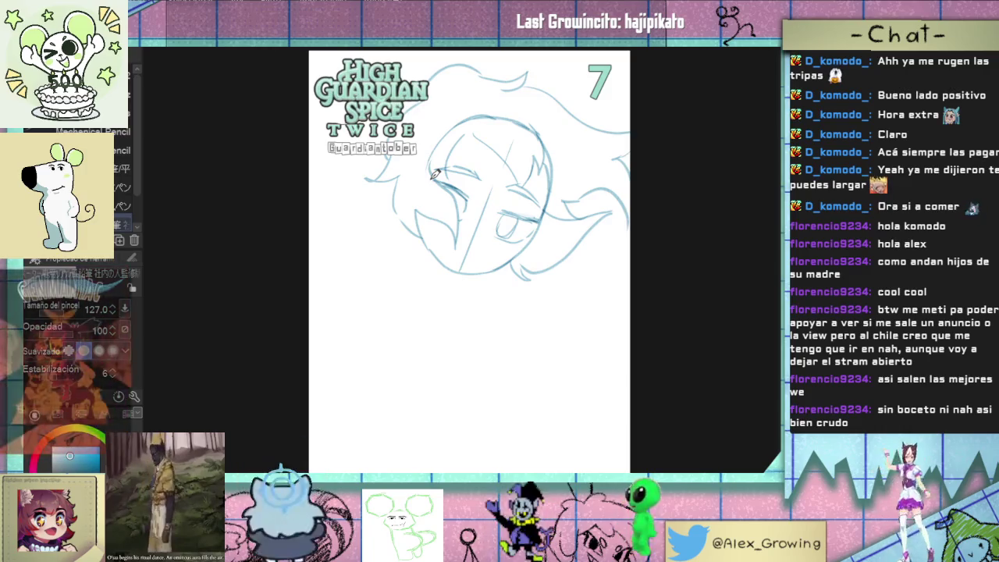
{"action": "left_click_drag", "start_coordinate": [451, 142], "coordinate": [427, 184]}
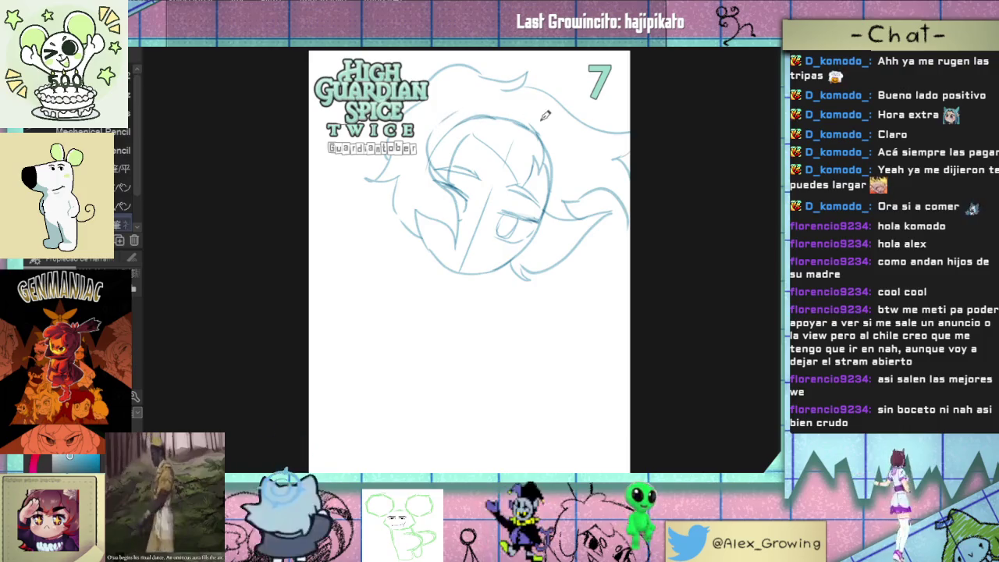
{"action": "left_click_drag", "start_coordinate": [576, 180], "coordinate": [576, 143]}
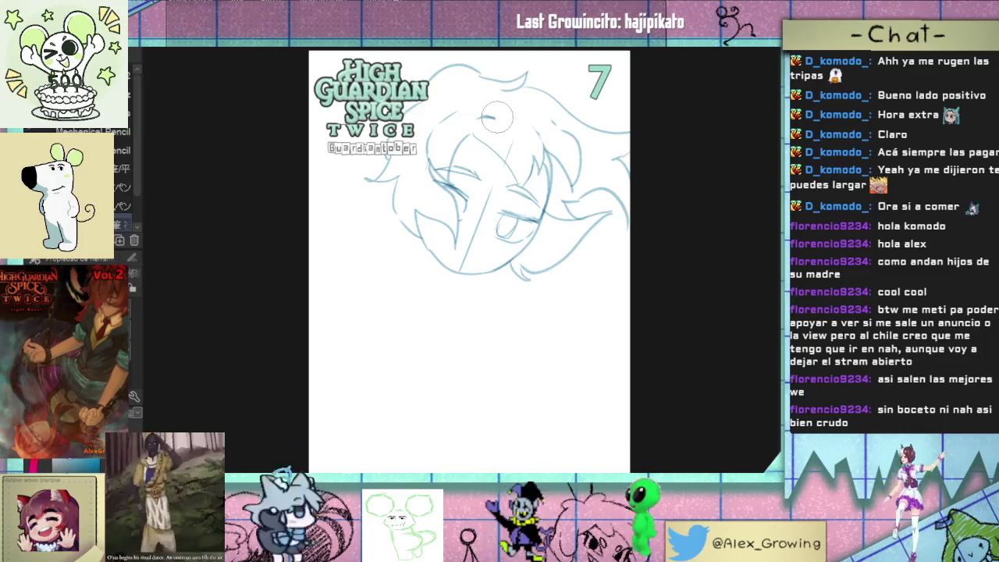
{"action": "left_click_drag", "start_coordinate": [425, 261], "coordinate": [426, 268]}
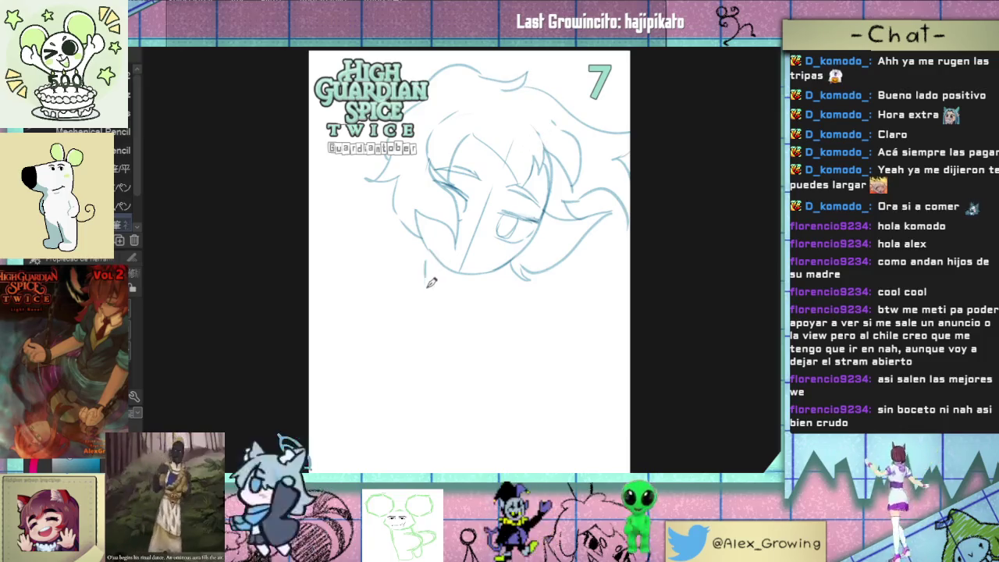
{"action": "key", "text": "ctrl+z"}
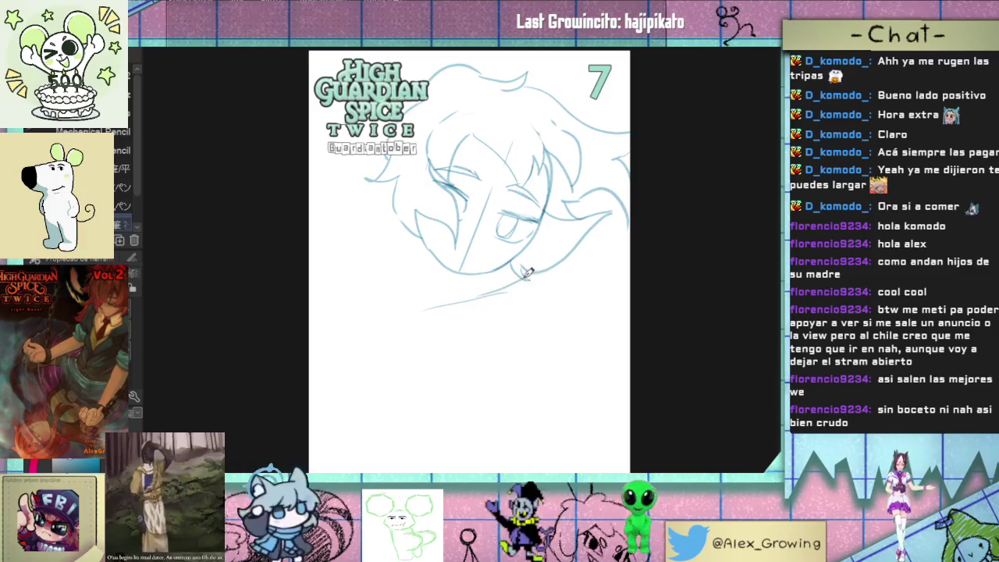
{"action": "left_click_drag", "start_coordinate": [536, 270], "coordinate": [572, 293]}
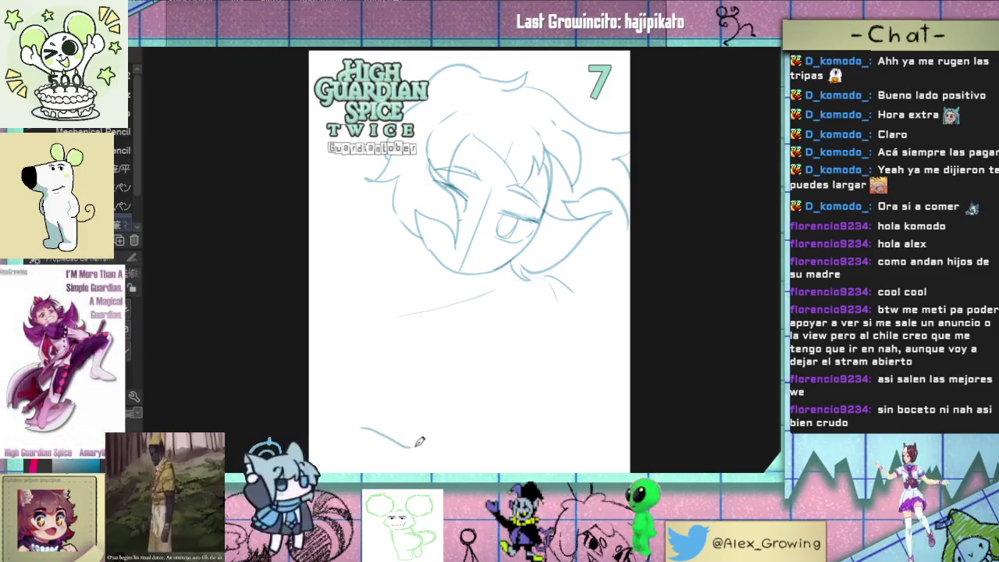
Step: Draw a line beneath the chin and the shoulder curve running down into the body line
{"action": "left_click_drag", "start_coordinate": [437, 303], "coordinate": [378, 310]}
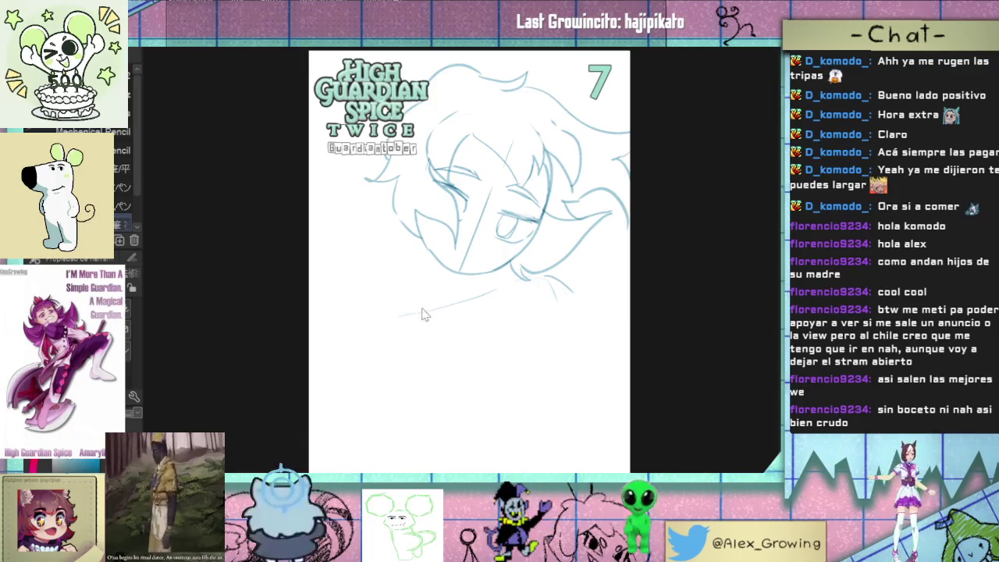
{"action": "key", "text": "ctrl+z"}
{"action": "mouse_move", "coordinate": [368, 307]}
{"action": "left_mouse_down"}
{"action": "mouse_move", "coordinate": [353, 359]}
{"action": "mouse_move", "coordinate": [376, 428]}
{"action": "left_mouse_up"}
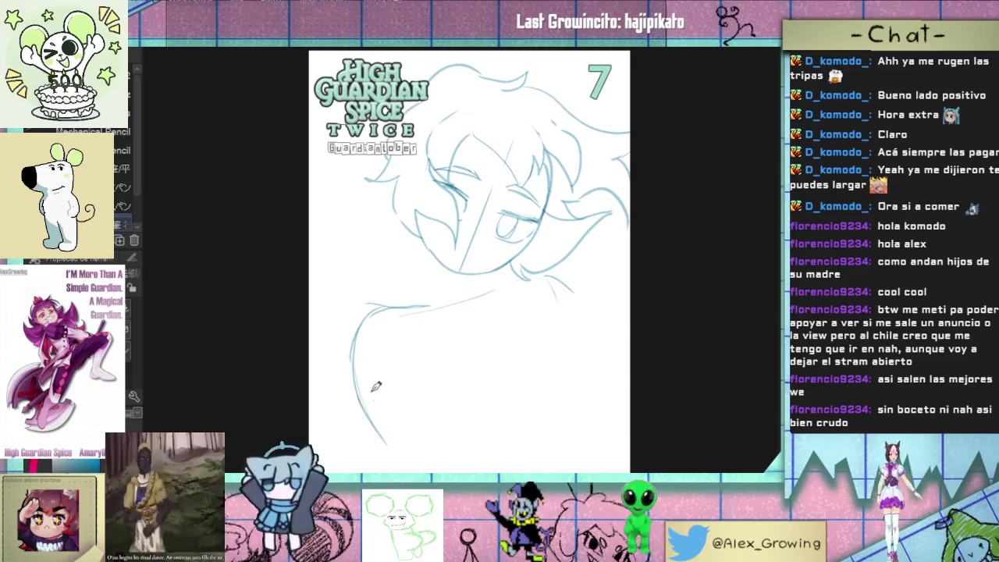
{"action": "left_click_drag", "start_coordinate": [375, 414], "coordinate": [397, 470]}
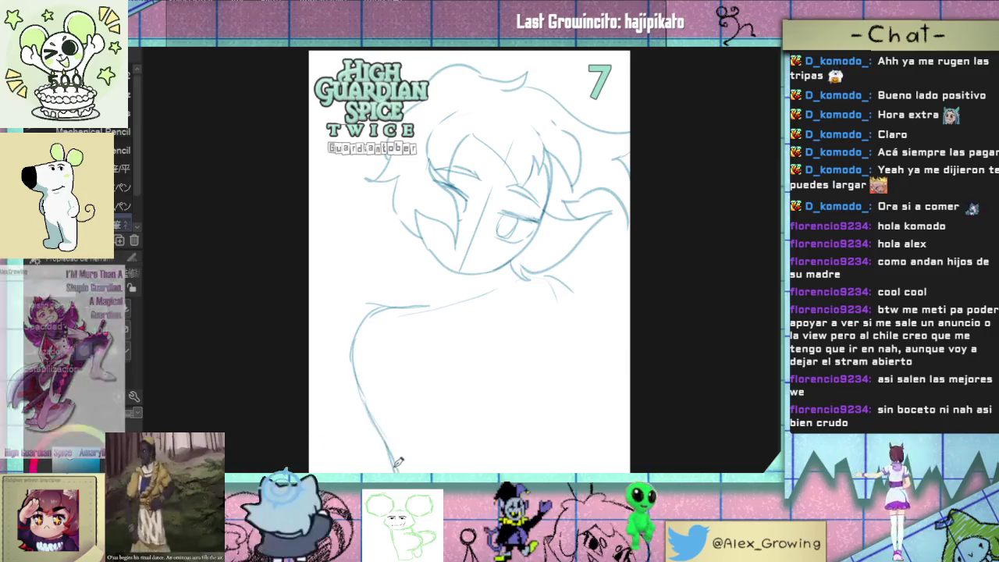
Step: Draw diagonal arm lines across the chest, redoing the right stroke until it reaches higher
{"action": "left_click_drag", "start_coordinate": [474, 408], "coordinate": [436, 451]}
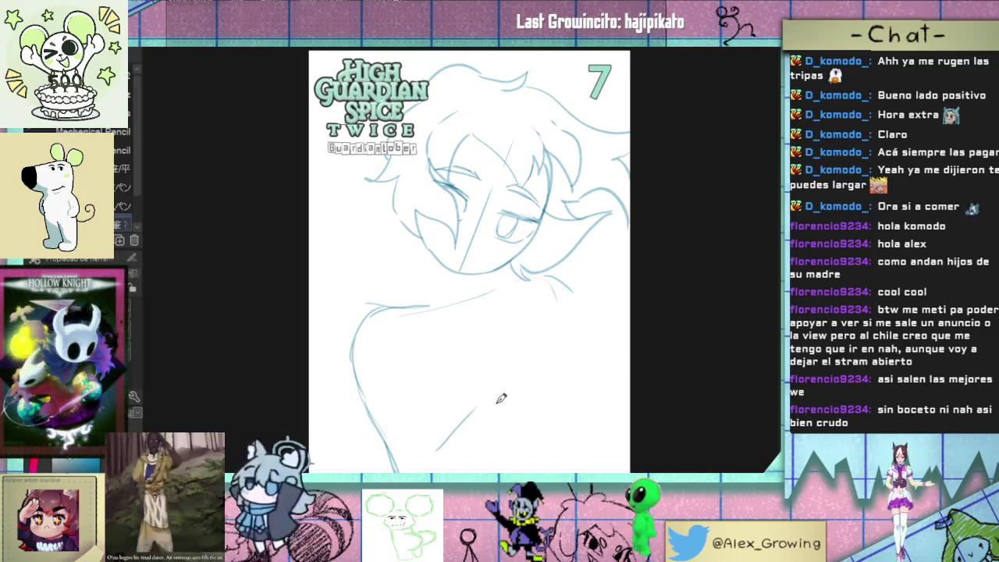
{"action": "left_click_drag", "start_coordinate": [492, 468], "coordinate": [522, 412]}
{"action": "left_click_drag", "start_coordinate": [497, 470], "coordinate": [530, 431]}
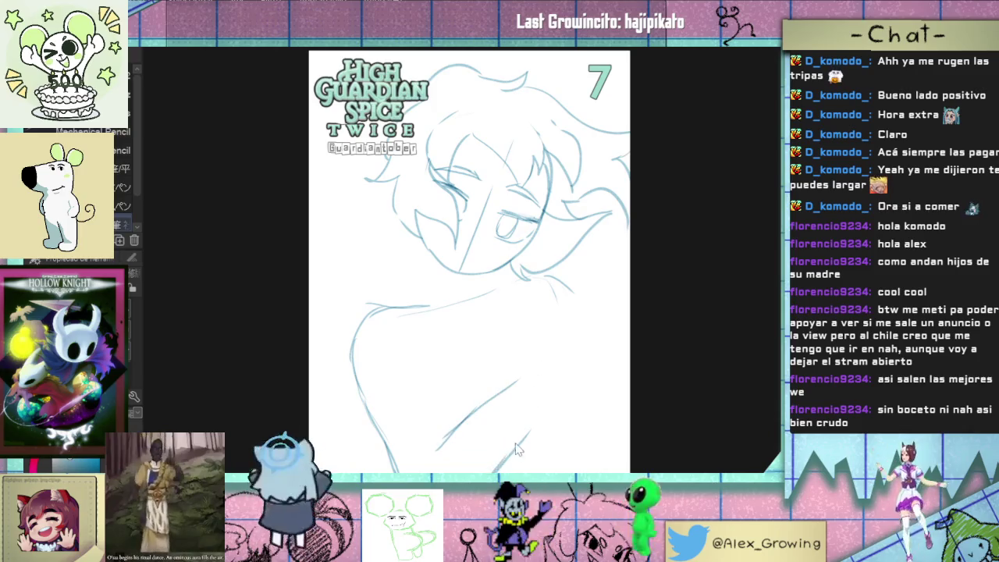
{"action": "key", "text": "ctrl+z"}
{"action": "key", "text": "ctrl+z"}
{"action": "left_click_drag", "start_coordinate": [497, 470], "coordinate": [546, 397]}
{"action": "key", "text": "ctrl+z"}
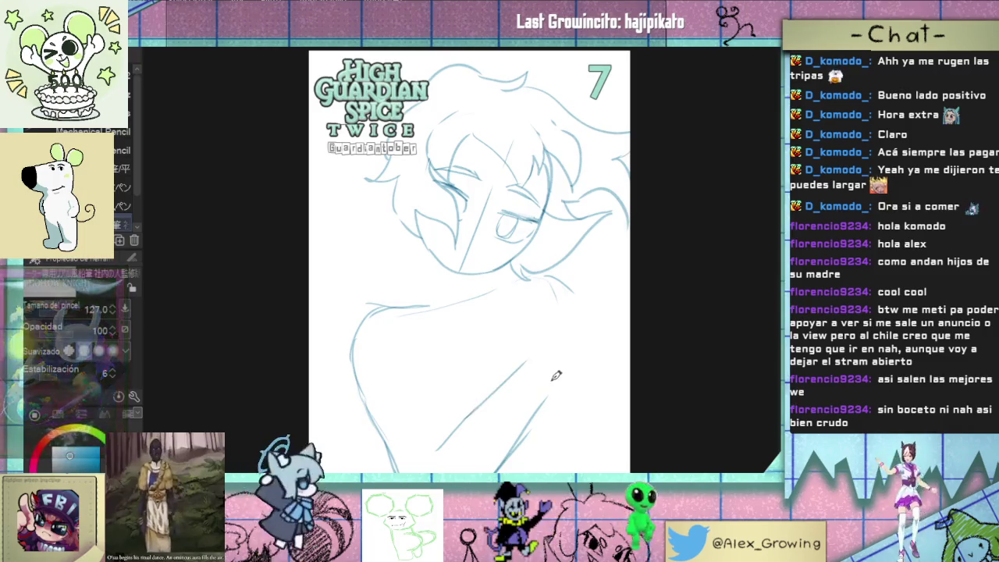
{"action": "left_click_drag", "start_coordinate": [468, 419], "coordinate": [536, 347]}
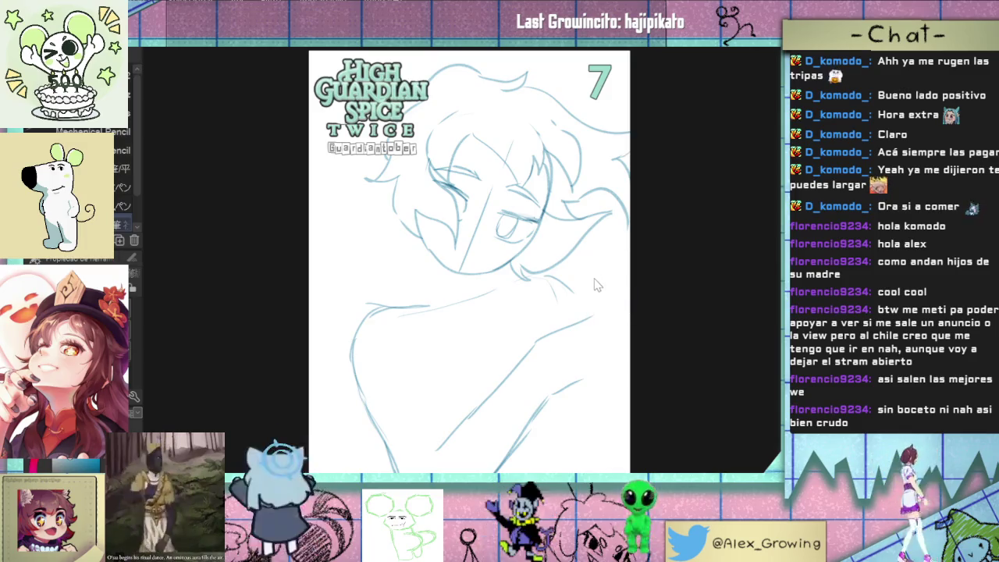
{"action": "key", "text": "ctrl+t"}
Step: Nudge the bust sketch left, then scale down the High Guardian Spice Twice logo at top-left
{"action": "left_click_drag", "start_coordinate": [537, 289], "coordinate": [520, 288]}
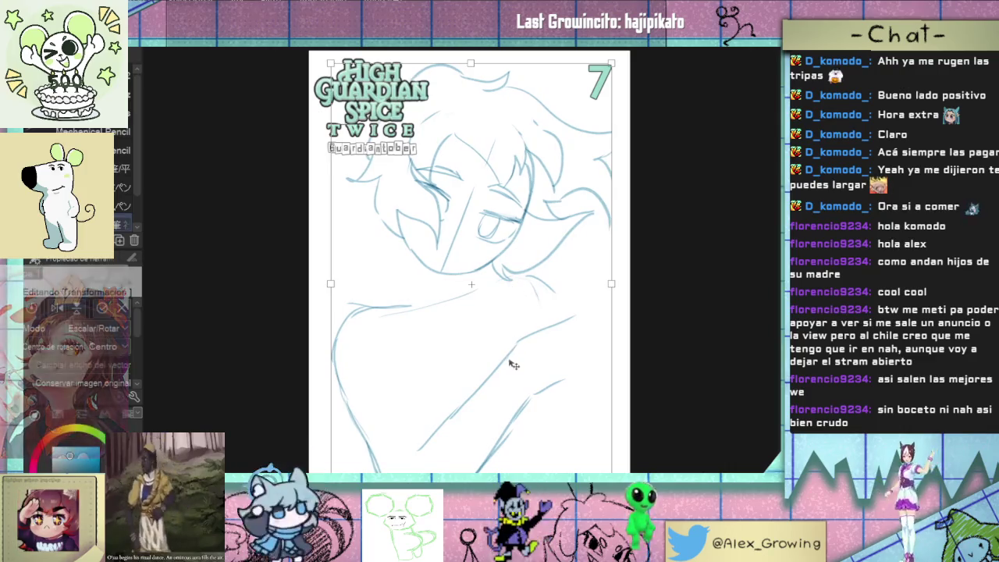
{"action": "key", "text": "Return"}
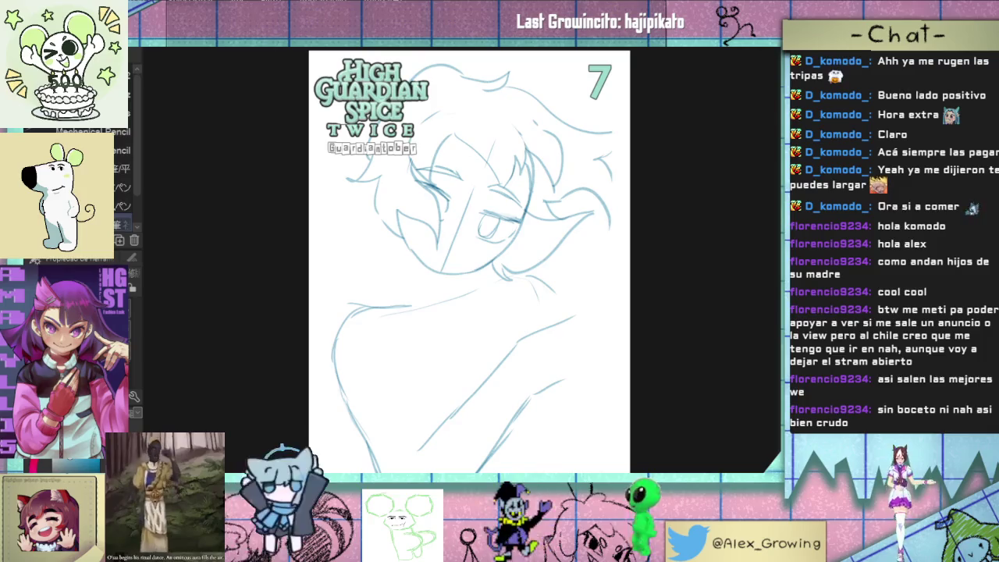
{"action": "key", "text": "ctrl+t"}
{"action": "left_click_drag", "start_coordinate": [430, 139], "coordinate": [414, 125]}
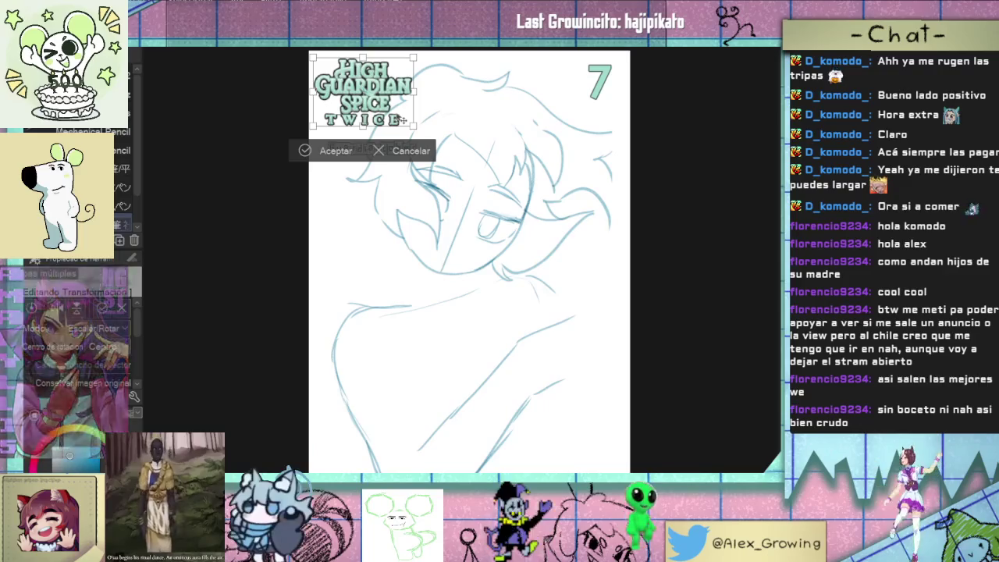
{"action": "left_click", "coordinate": [335, 151]}
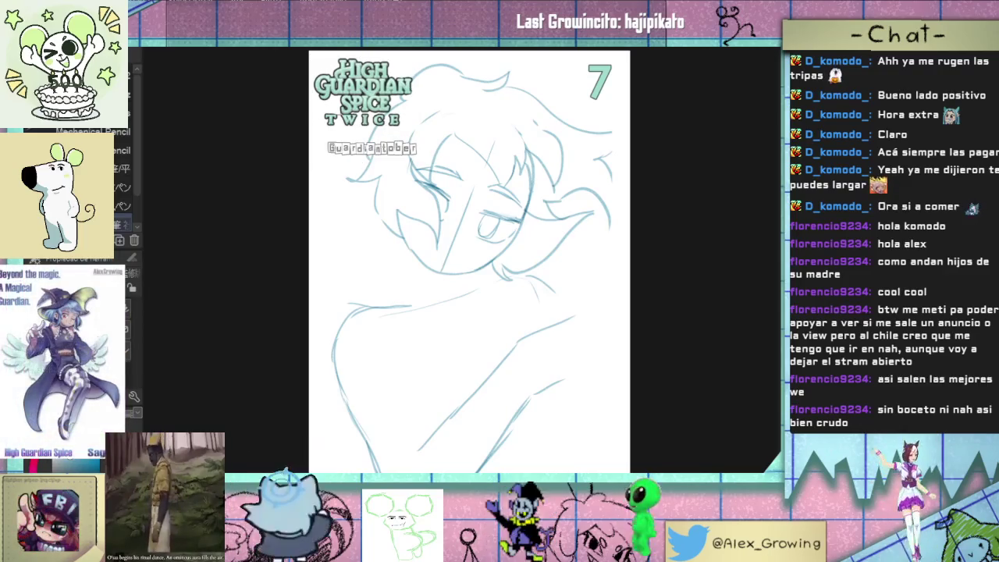
Step: Tuck the Guardiantober label under the logo and extend the right shoulder line up the arm
{"action": "left_click_drag", "start_coordinate": [372, 148], "coordinate": [362, 140]}
{"action": "key", "text": "ctrl+d"}
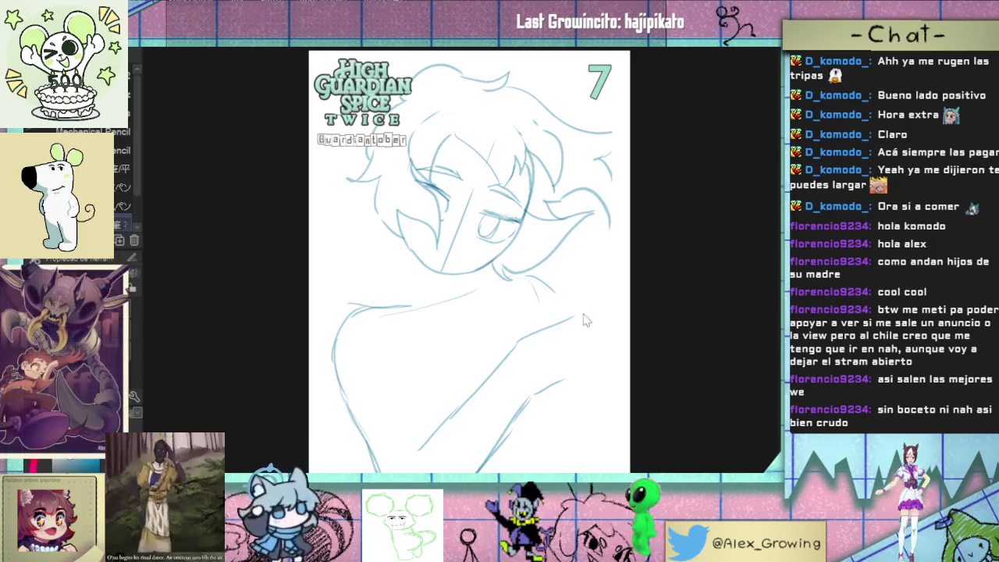
{"action": "key", "text": "ctrl+z"}
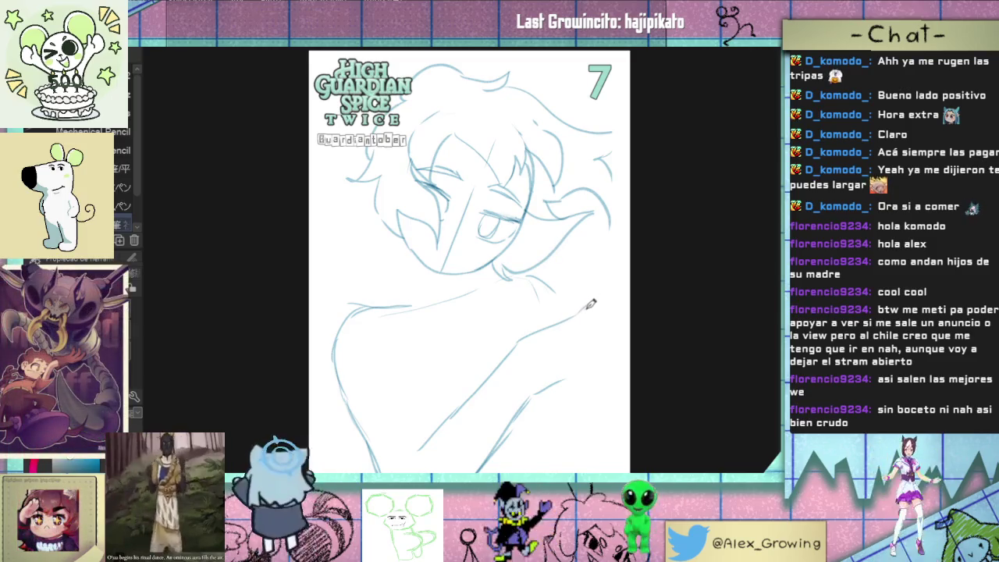
{"action": "left_click_drag", "start_coordinate": [575, 312], "coordinate": [617, 222]}
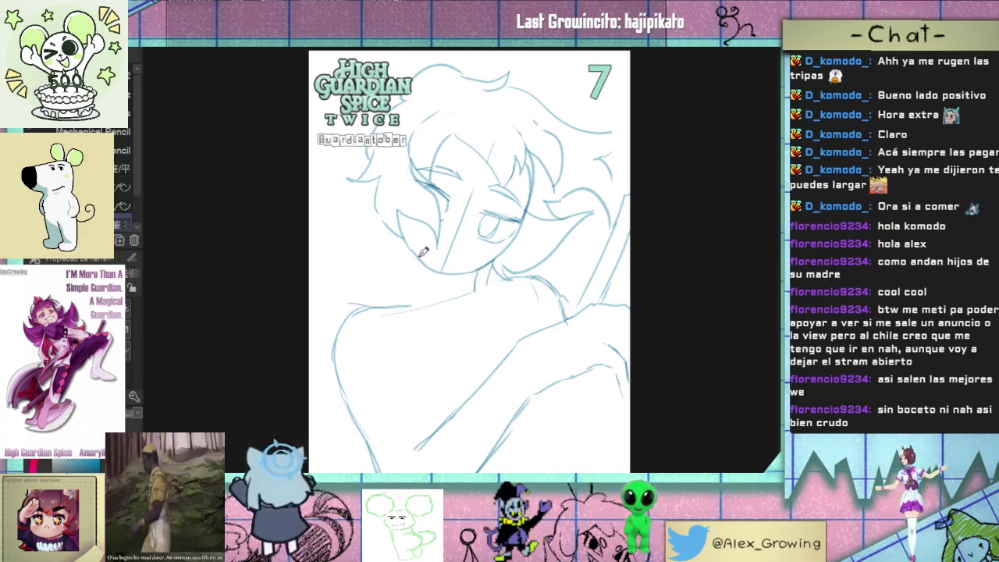
Step: Sketch the neck and shoulder lines, redrawing the shoulder darker and dropping a stray arm stroke
{"action": "left_click_drag", "start_coordinate": [419, 267], "coordinate": [416, 296]}
{"action": "left_click_drag", "start_coordinate": [502, 291], "coordinate": [472, 395]}
{"action": "key", "text": "ctrl+z"}
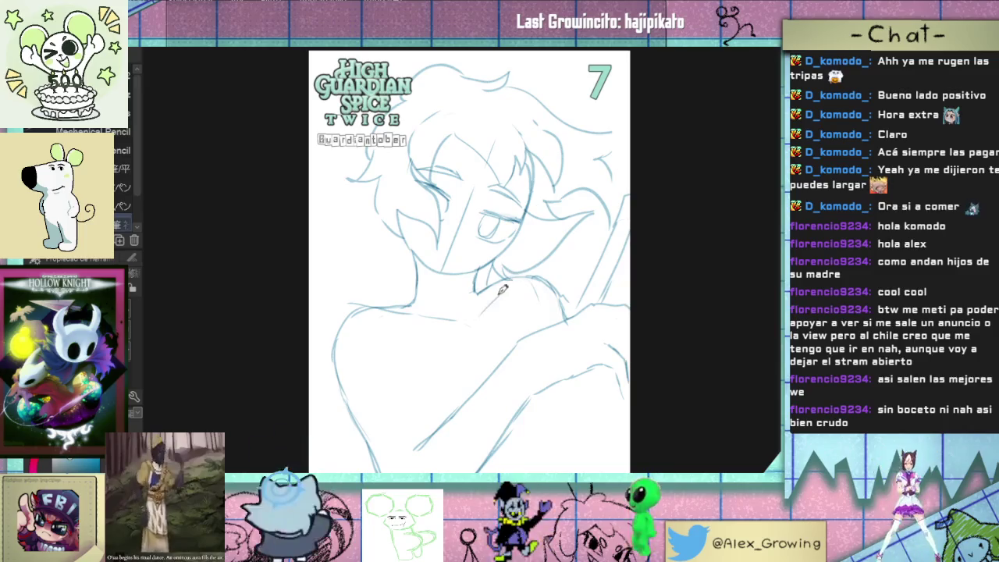
{"action": "left_click_drag", "start_coordinate": [477, 304], "coordinate": [499, 290]}
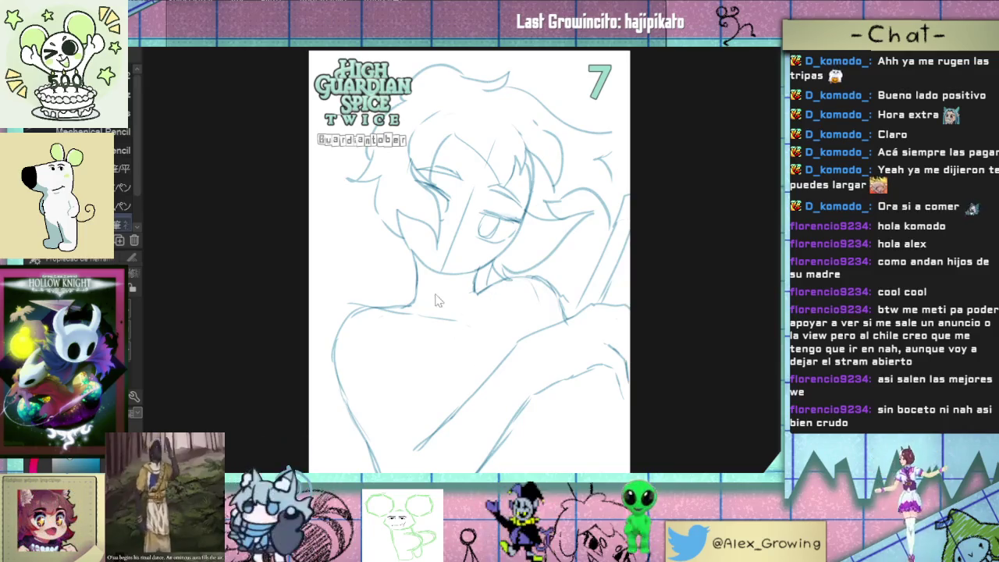
{"action": "key", "text": "e"}
{"action": "key", "text": "p"}
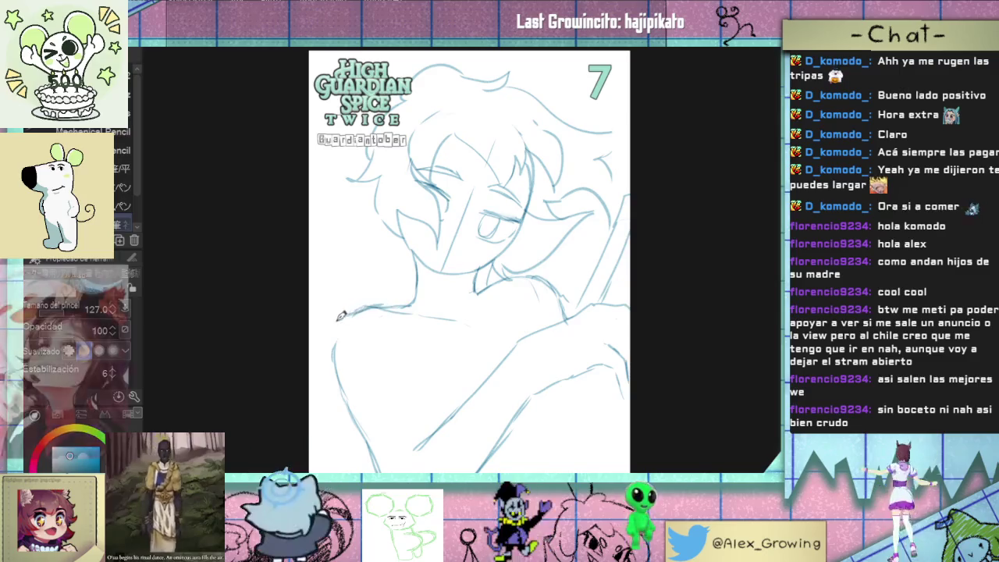
{"action": "left_click_drag", "start_coordinate": [336, 316], "coordinate": [414, 304]}
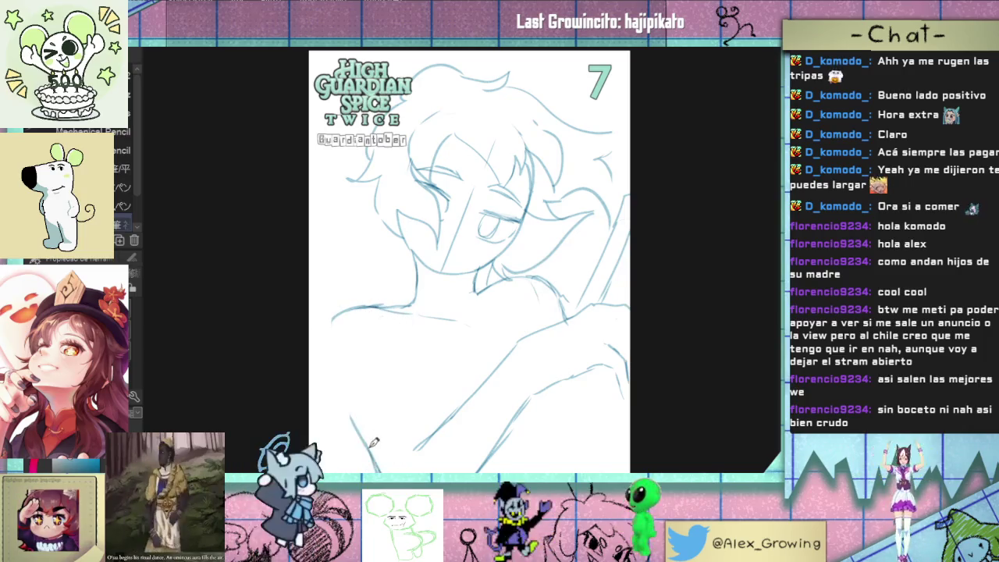
{"action": "mouse_move", "coordinate": [348, 426]}
{"action": "left_mouse_down"}
{"action": "mouse_move", "coordinate": [353, 437]}
{"action": "mouse_move", "coordinate": [334, 328]}
{"action": "mouse_move", "coordinate": [345, 306]}
{"action": "left_mouse_up"}
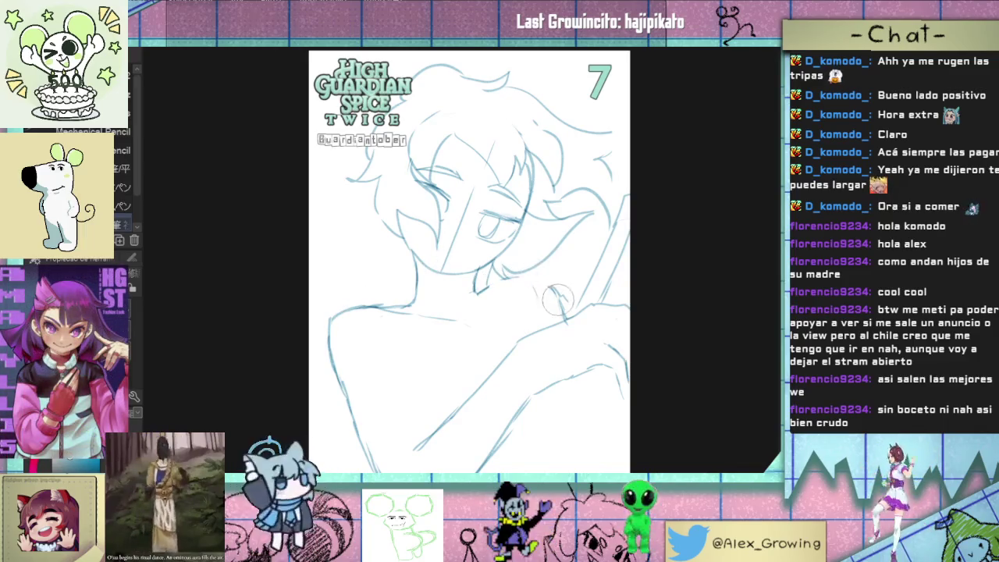
{"action": "left_click_drag", "start_coordinate": [551, 281], "coordinate": [568, 316]}
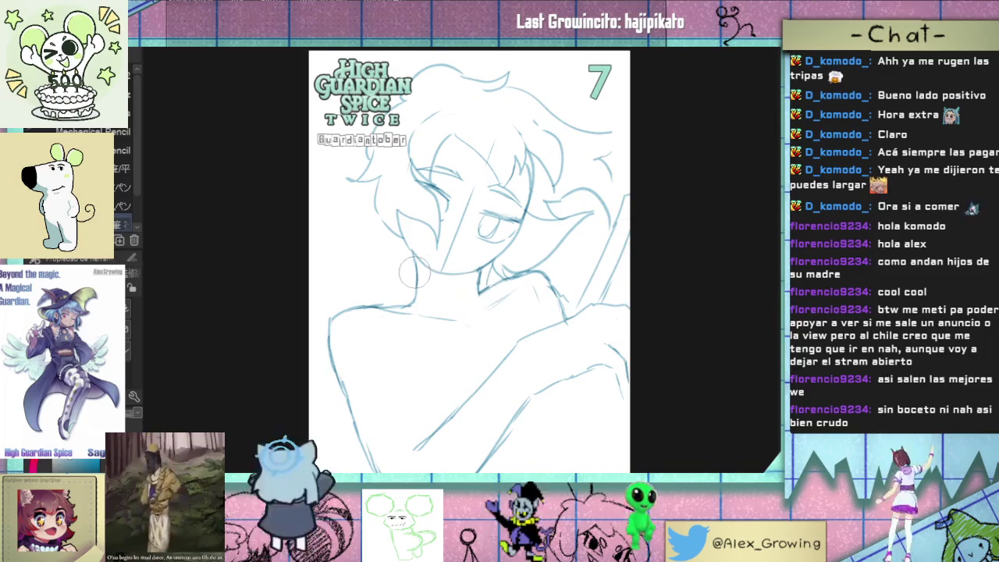
Step: Draw the collar around the neck, short torso lines, and the left shoulder-and-arm curve
{"action": "mouse_move", "coordinate": [415, 246]}
{"action": "left_mouse_down"}
{"action": "mouse_move", "coordinate": [418, 298]}
{"action": "mouse_move", "coordinate": [360, 301]}
{"action": "left_mouse_up"}
{"action": "mouse_move", "coordinate": [411, 262]}
{"action": "left_mouse_down"}
{"action": "mouse_move", "coordinate": [373, 295]}
{"action": "mouse_move", "coordinate": [424, 298]}
{"action": "left_mouse_up"}
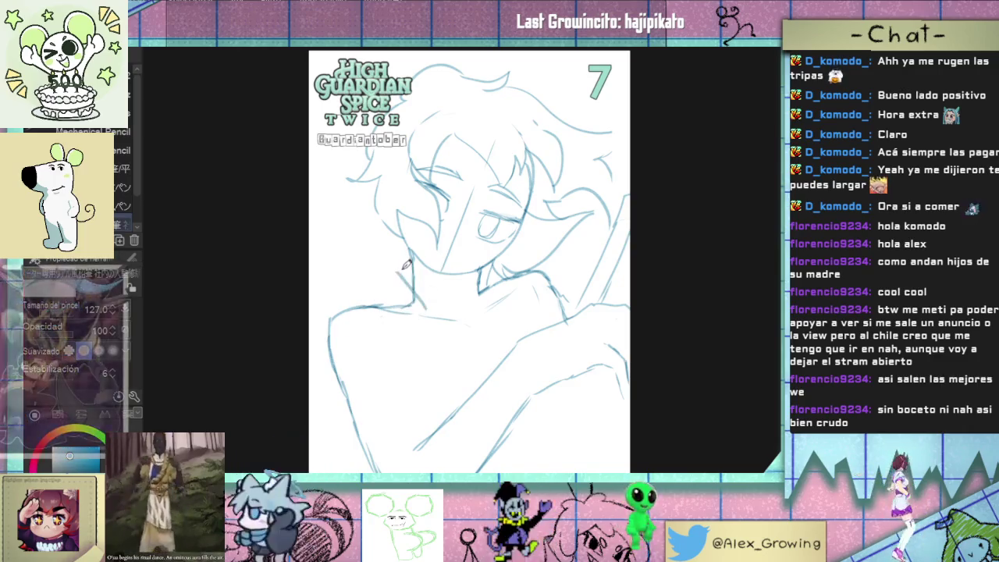
{"action": "left_click_drag", "start_coordinate": [391, 246], "coordinate": [365, 290]}
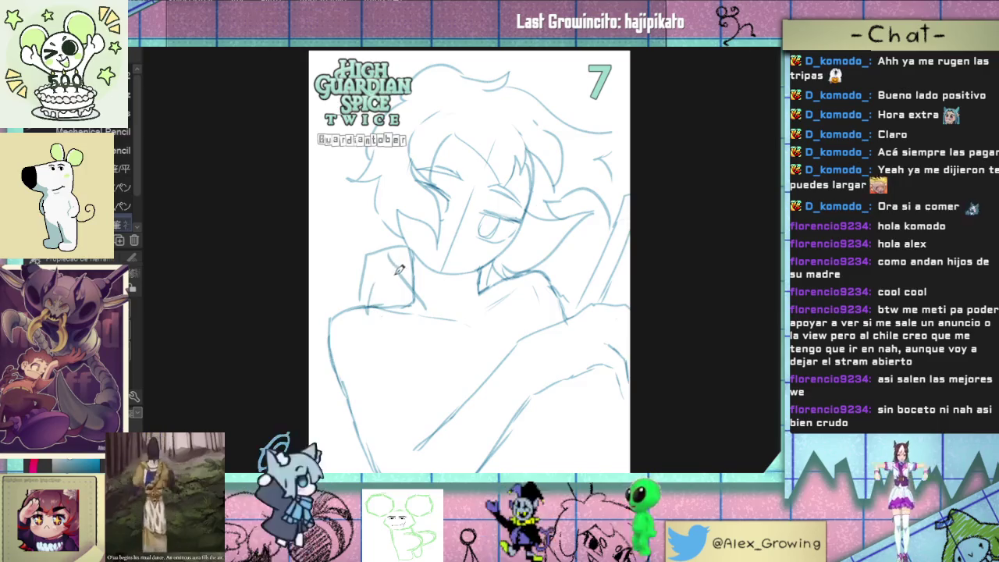
{"action": "left_click_drag", "start_coordinate": [396, 252], "coordinate": [414, 306]}
{"action": "left_click_drag", "start_coordinate": [502, 261], "coordinate": [539, 251]}
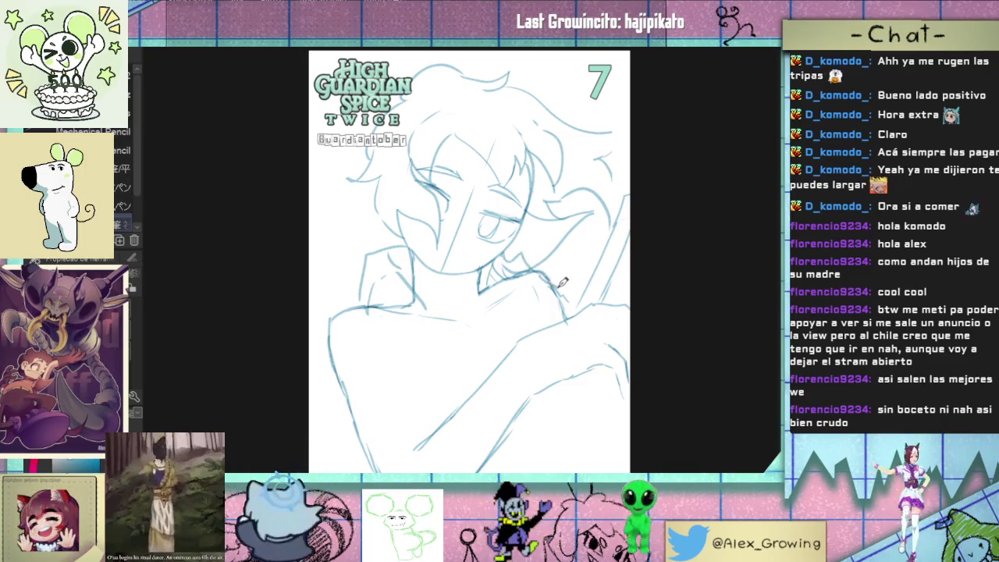
{"action": "left_click_drag", "start_coordinate": [386, 341], "coordinate": [389, 369]}
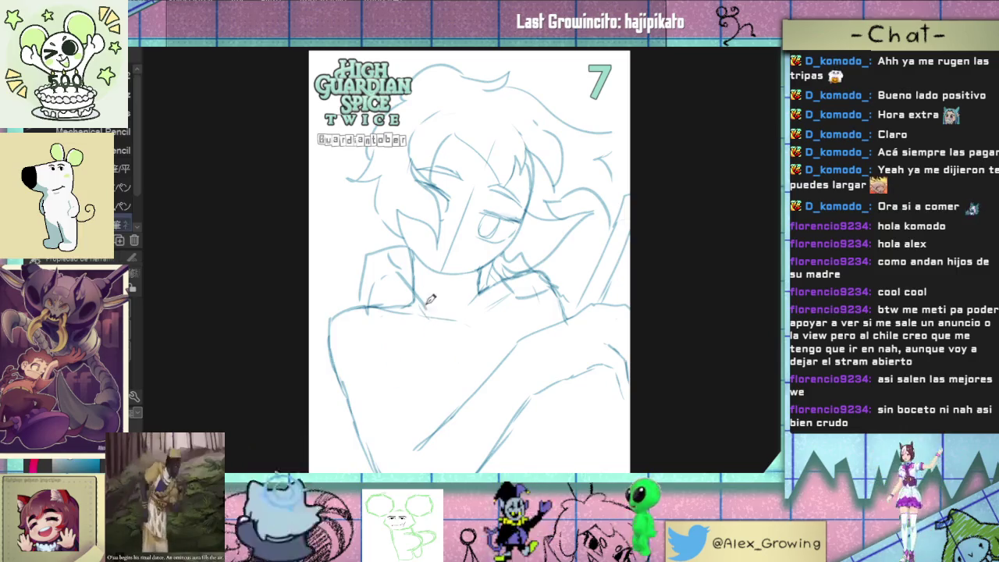
{"action": "left_click_drag", "start_coordinate": [492, 274], "coordinate": [488, 307]}
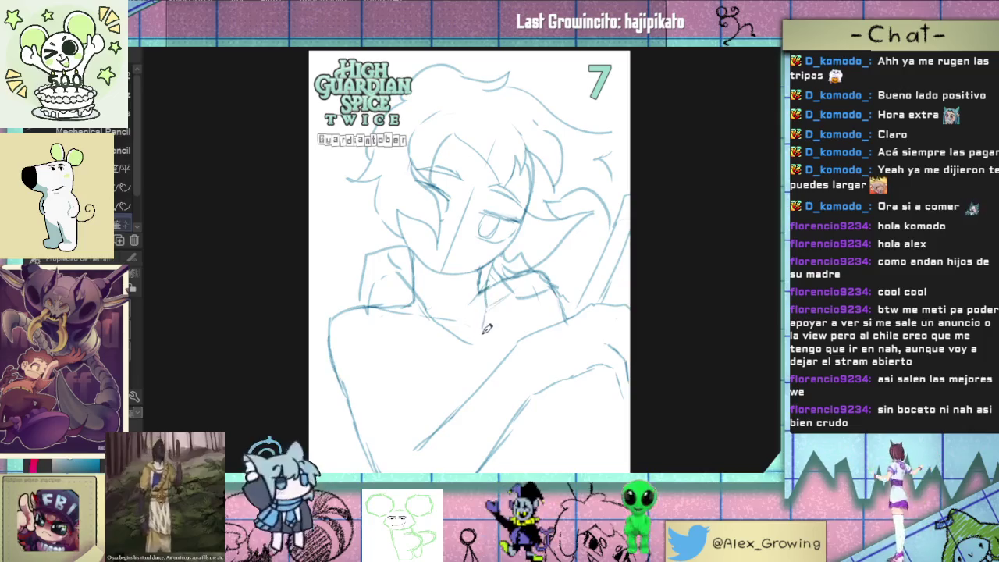
{"action": "left_click_drag", "start_coordinate": [492, 326], "coordinate": [482, 347]}
{"action": "mouse_move", "coordinate": [375, 307]}
{"action": "left_mouse_down"}
{"action": "mouse_move", "coordinate": [326, 312]}
{"action": "mouse_move", "coordinate": [325, 402]}
{"action": "left_mouse_up"}
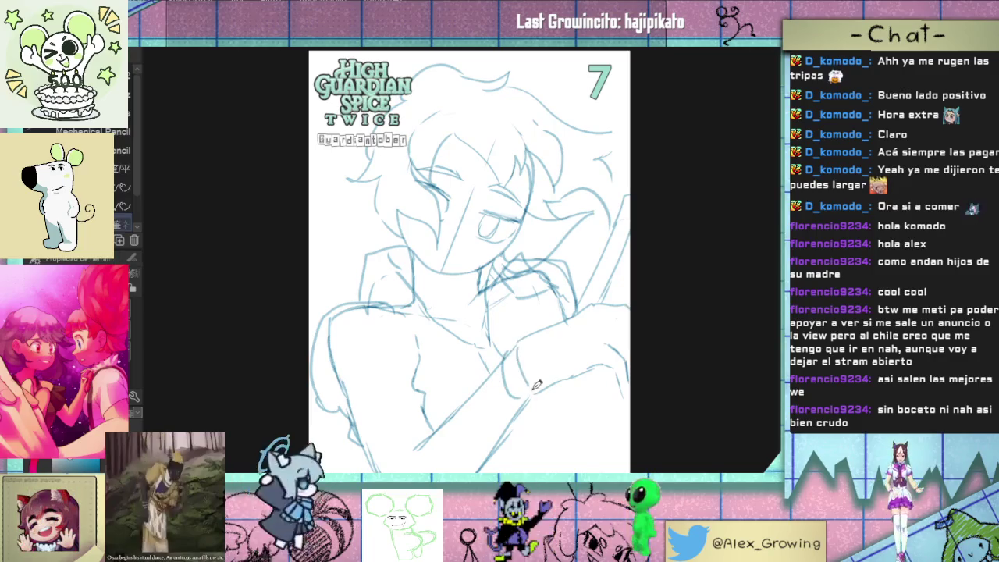
Step: Add faint strokes across the lower arm and at the figure's lower right
{"action": "left_click_drag", "start_coordinate": [503, 357], "coordinate": [457, 394]}
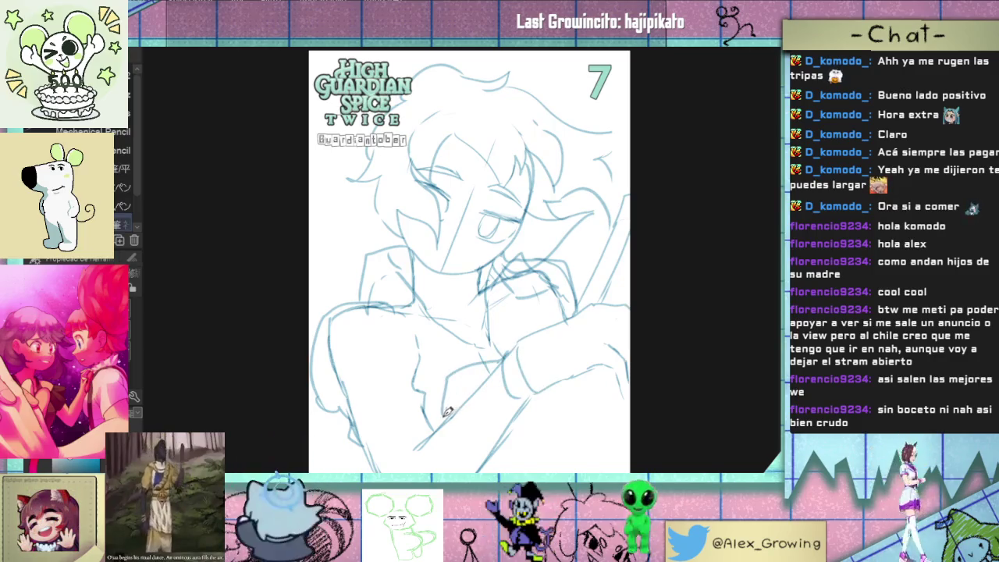
{"action": "left_click_drag", "start_coordinate": [541, 387], "coordinate": [523, 447]}
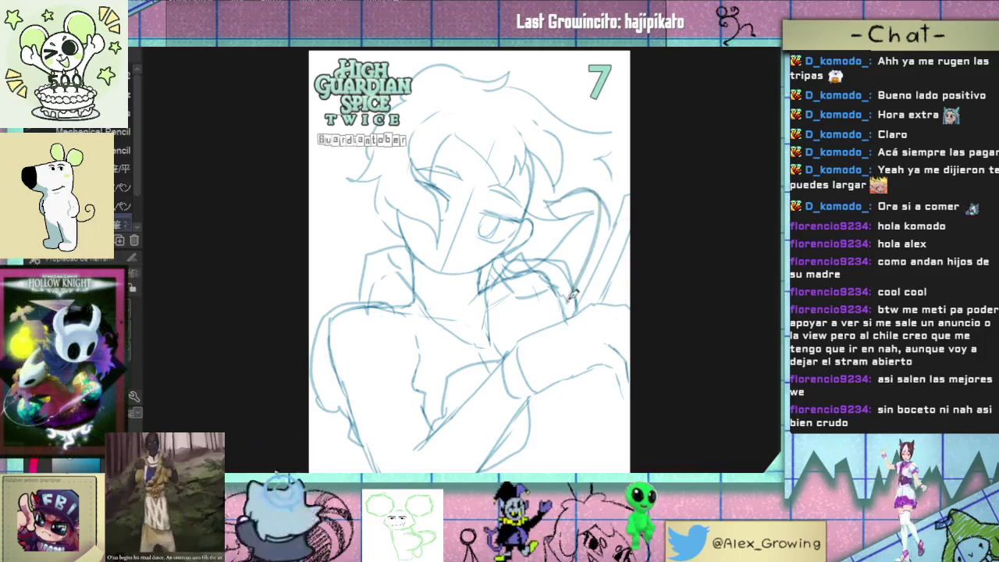
{"action": "scroll", "coordinate": [509, 206], "scroll_direction": "up", "scroll_amount": 2}
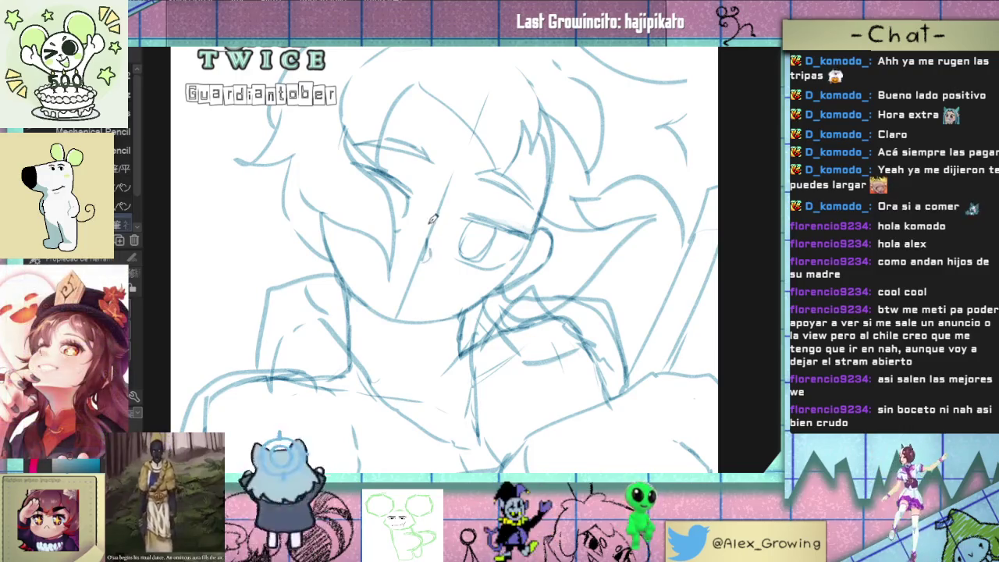
Step: Fit the page, zoom in on the face, and rotate the view to inspect the sketch from several angles
{"action": "key", "text": "ctrl+0"}
{"action": "left_click", "coordinate": [450, 279]}
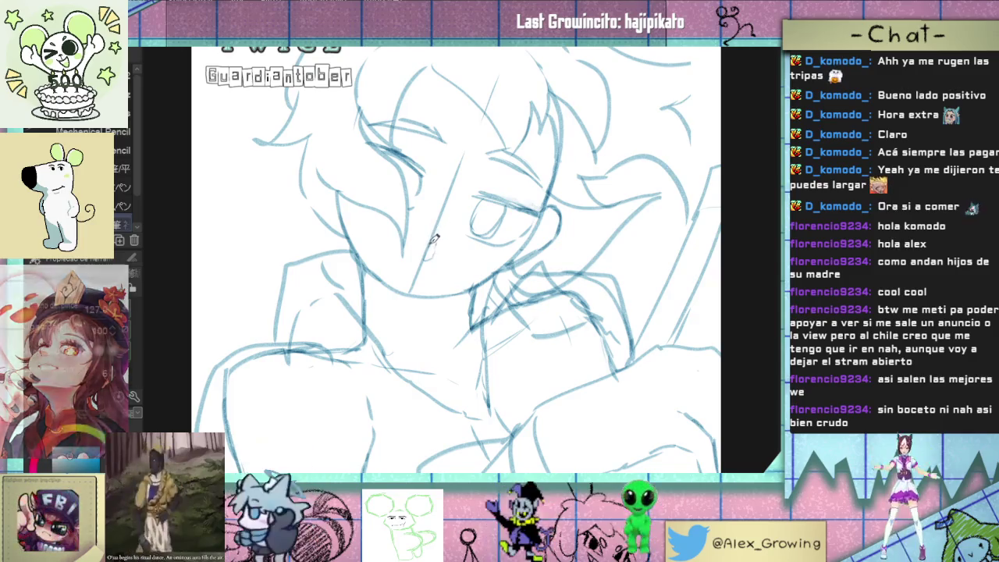
{"action": "mouse_move", "coordinate": [439, 246]}
{"action": "left_mouse_down"}
{"action": "mouse_move", "coordinate": [608, 350]}
{"action": "mouse_move", "coordinate": [457, 268]}
{"action": "left_mouse_up"}
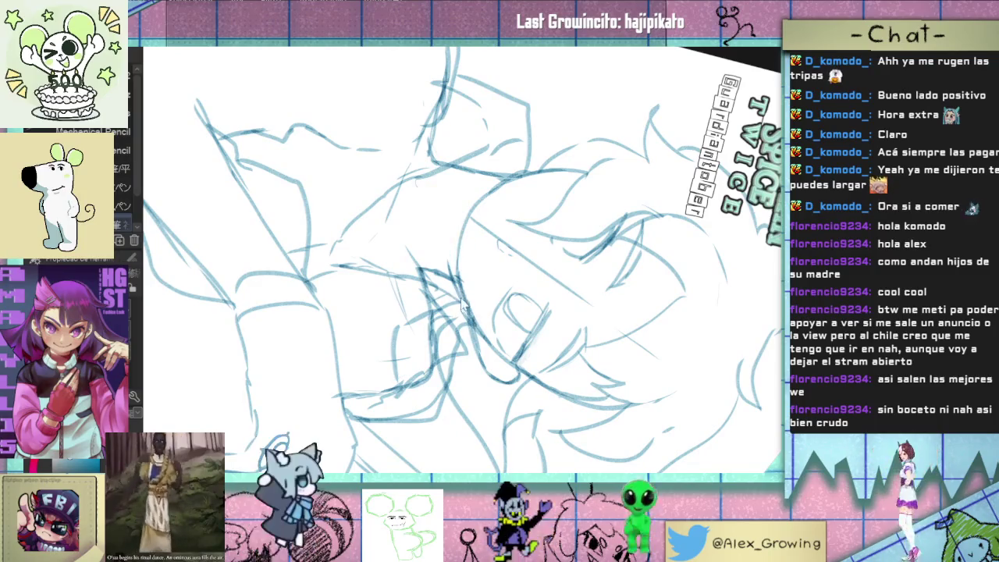
{"action": "left_click_drag", "start_coordinate": [570, 201], "coordinate": [422, 289]}
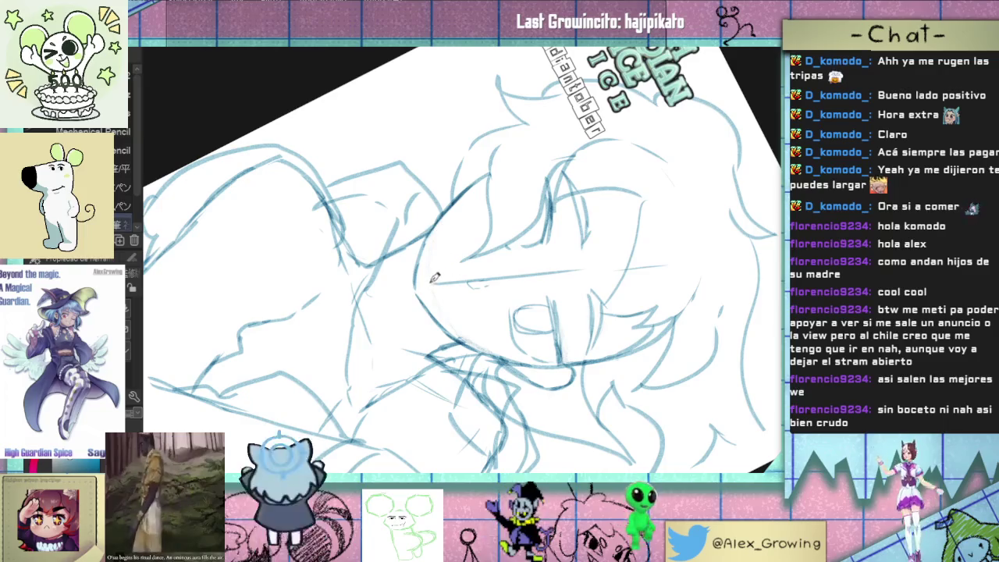
{"action": "left_click_drag", "start_coordinate": [437, 248], "coordinate": [446, 297]}
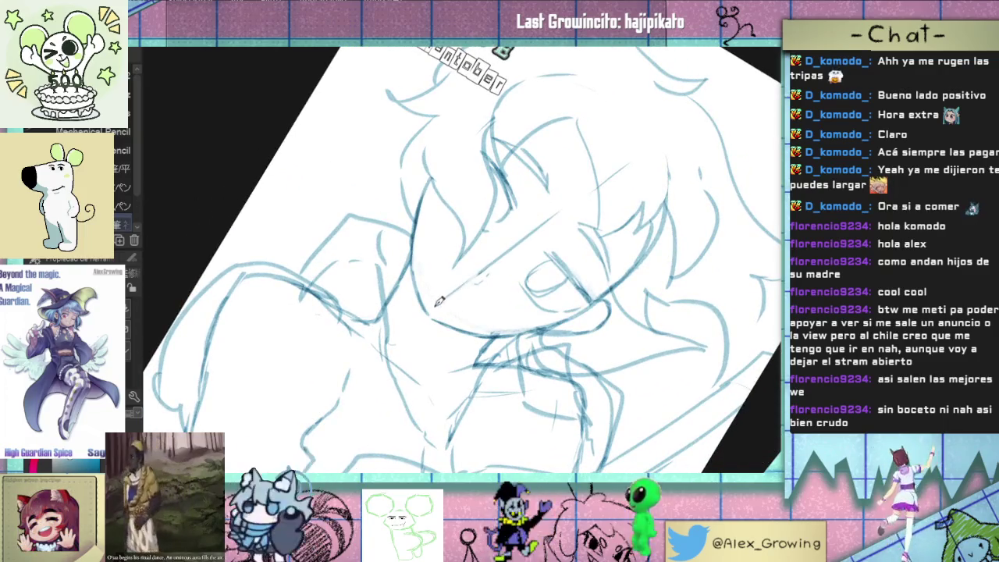
{"action": "mouse_move", "coordinate": [575, 197]}
{"action": "left_mouse_down"}
{"action": "mouse_move", "coordinate": [598, 273]}
{"action": "mouse_move", "coordinate": [538, 256]}
{"action": "left_mouse_up"}
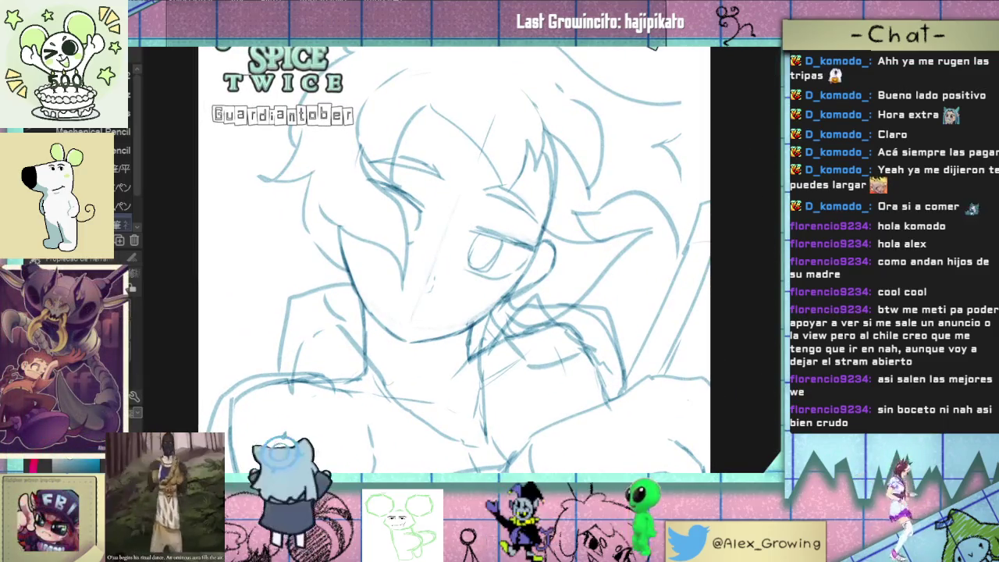
{"action": "key", "text": "m"}
{"action": "scroll", "coordinate": [522, 247], "scroll_direction": "up", "scroll_amount": 2}
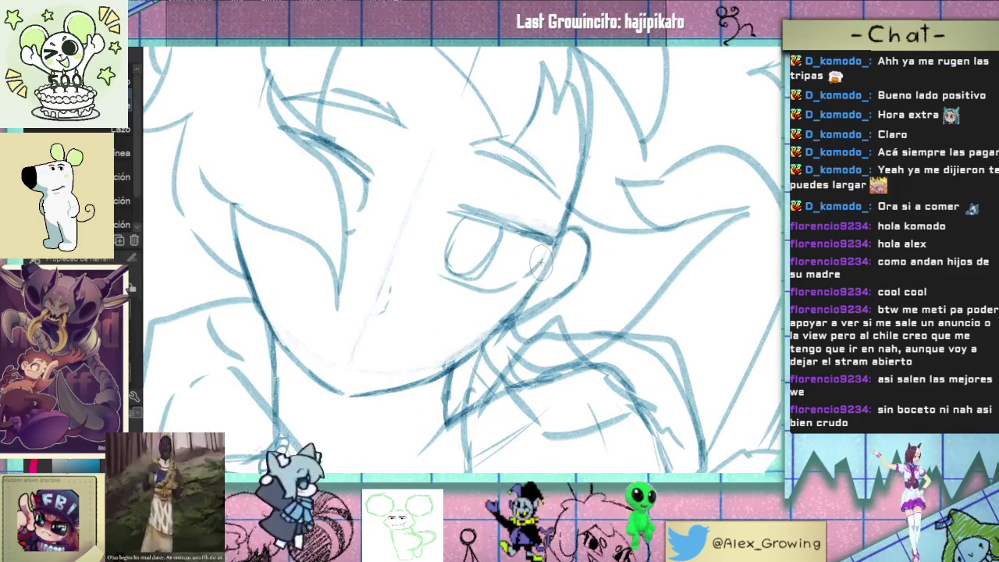
Step: Lasso the eye and scale it down slightly
{"action": "left_click_drag", "start_coordinate": [533, 277], "coordinate": [419, 239]}
{"action": "key", "text": "ctrl+t"}
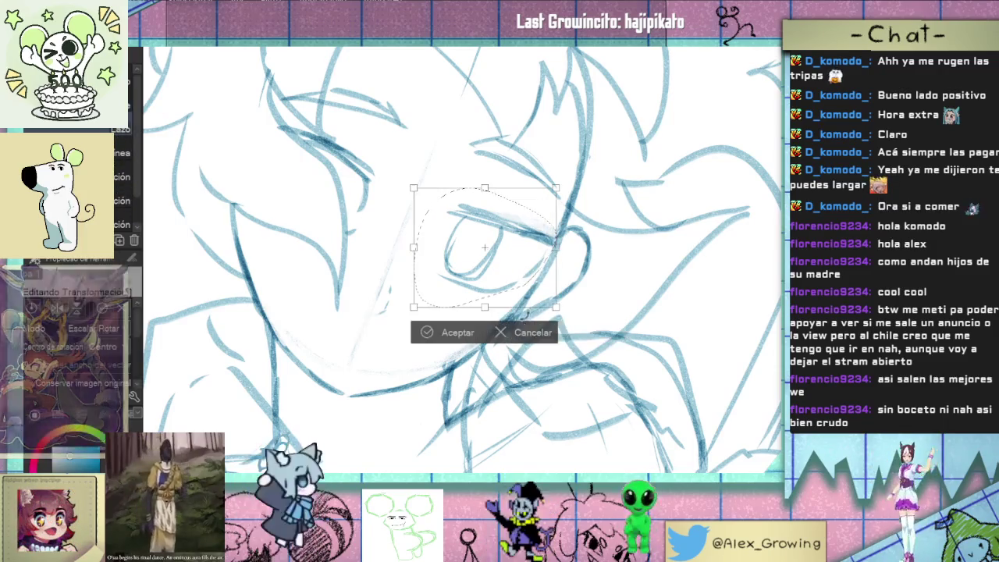
{"action": "left_click_drag", "start_coordinate": [556, 247], "coordinate": [547, 248]}
{"action": "left_click", "coordinate": [442, 328]}
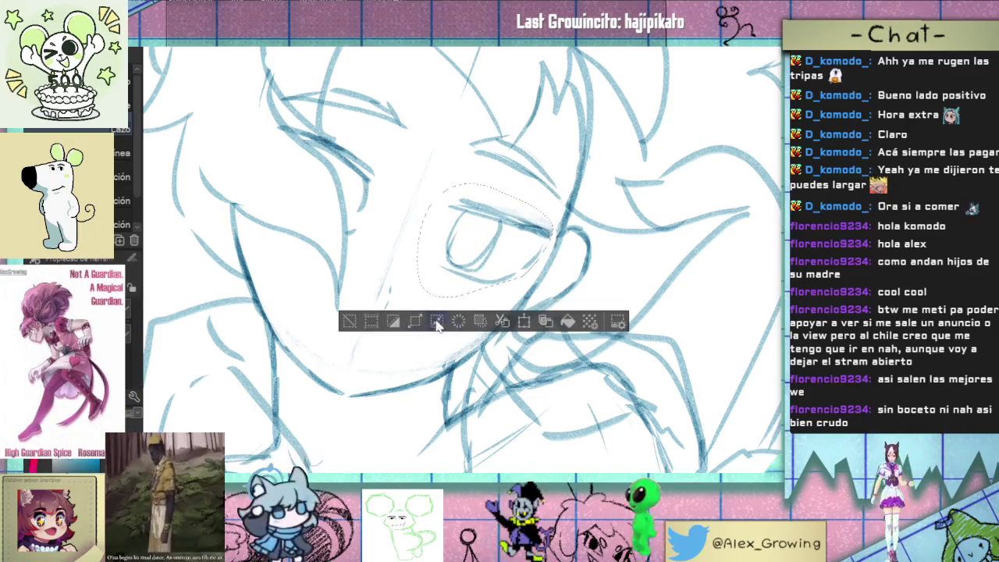
Step: Select the tall narrow line on the face and nudge it slightly up and left
{"action": "left_click_drag", "start_coordinate": [381, 156], "coordinate": [344, 137]}
{"action": "left_click", "coordinate": [383, 191]}
{"action": "left_click_drag", "start_coordinate": [353, 233], "coordinate": [356, 248]}
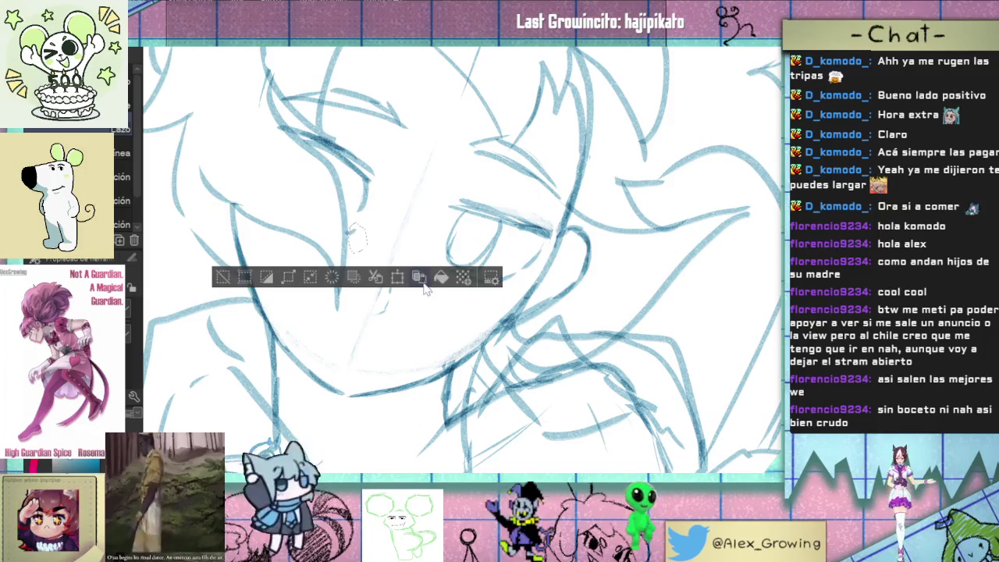
{"action": "left_click_drag", "start_coordinate": [367, 136], "coordinate": [358, 160]}
{"action": "left_click", "coordinate": [420, 277]}
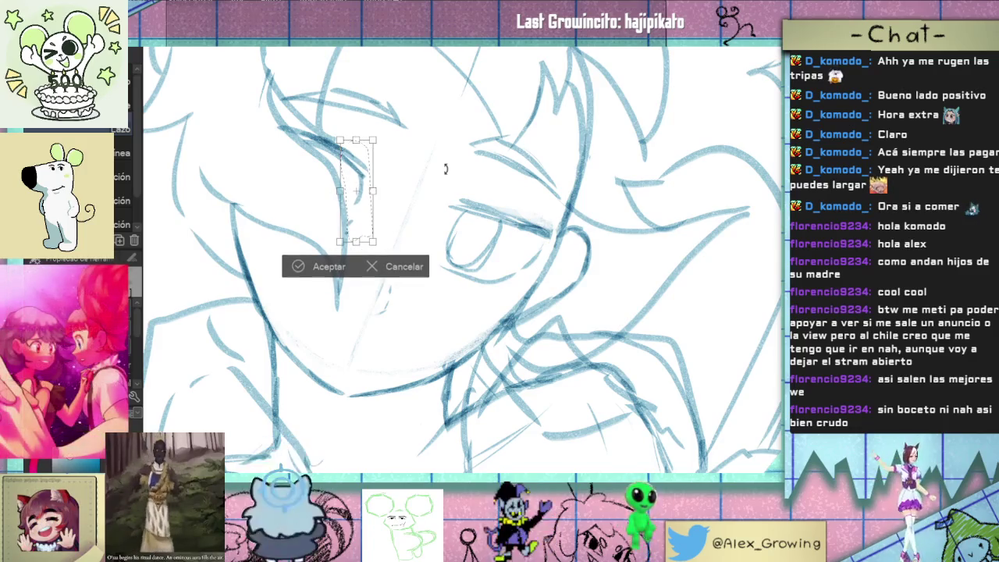
{"action": "left_click_drag", "start_coordinate": [374, 193], "coordinate": [369, 190]}
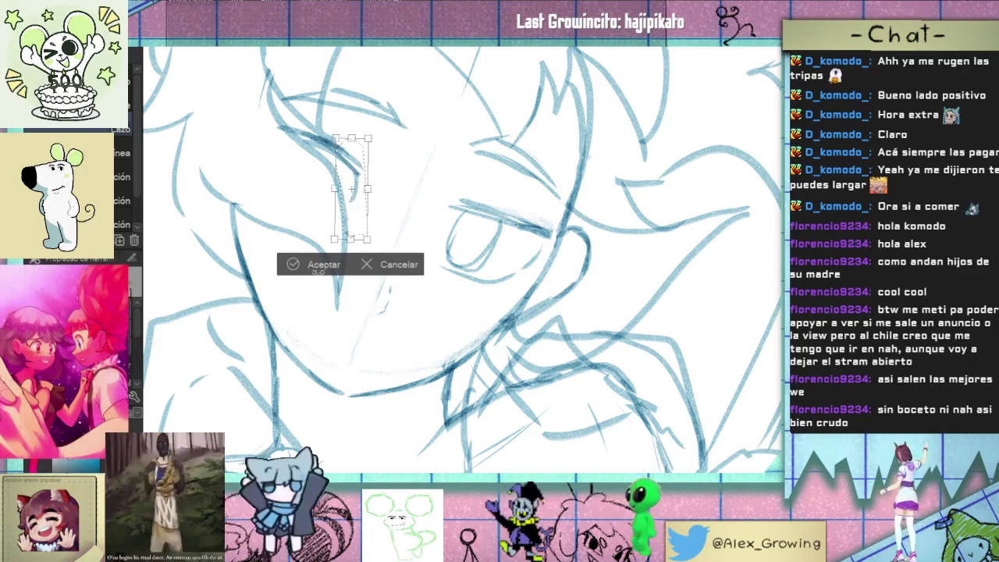
{"action": "left_click", "coordinate": [312, 266]}
Step: Move the small nose mark up a little, then clear the selection and fit the page
{"action": "key", "text": "ctrl+0"}
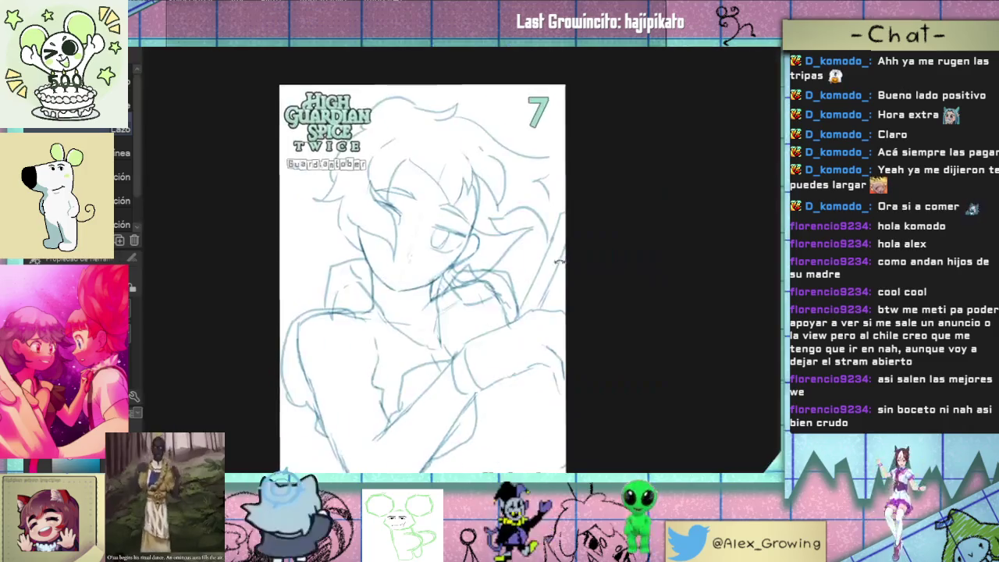
{"action": "left_click_drag", "start_coordinate": [539, 156], "coordinate": [553, 214]}
{"action": "scroll", "coordinate": [507, 250], "scroll_direction": "up", "scroll_amount": 5}
{"action": "left_click_drag", "start_coordinate": [419, 290], "coordinate": [445, 241]}
{"action": "left_click", "coordinate": [471, 330]}
{"action": "left_click_drag", "start_coordinate": [442, 289], "coordinate": [452, 254]}
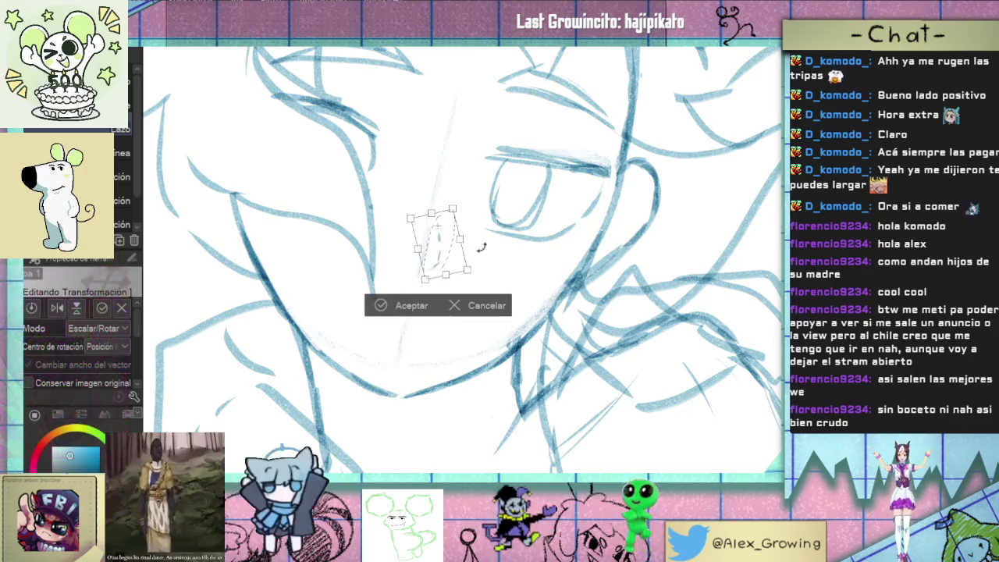
{"action": "left_click", "coordinate": [406, 303]}
{"action": "key", "text": "ctrl+d"}
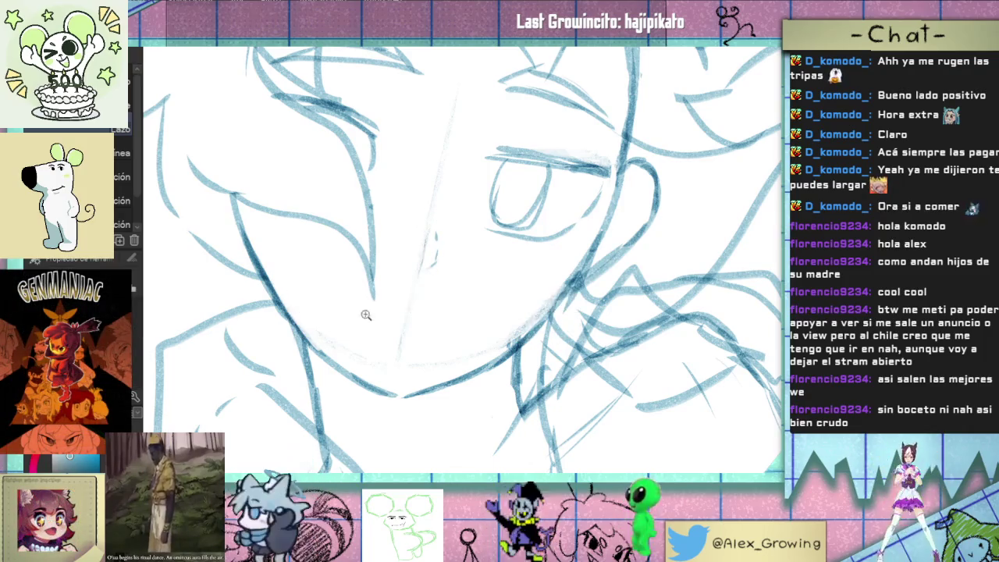
{"action": "key", "text": "ctrl+0"}
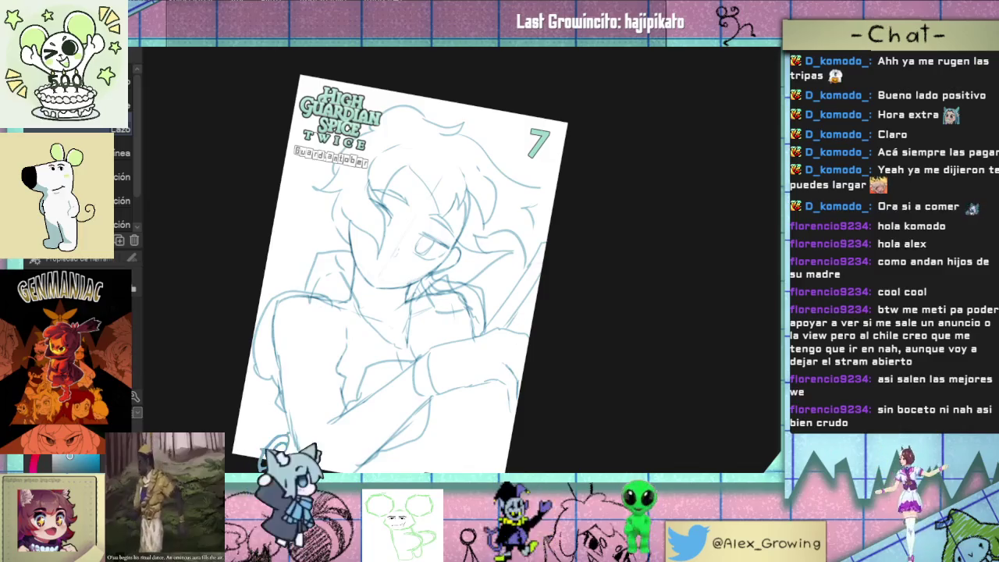
Step: Reset the view upright, pick a pencil, and add hair strands, undoing stray lines left of the face
{"action": "key", "text": "ctrl+shift+0"}
{"action": "key", "text": "ctrl+0"}
{"action": "key", "text": "p"}
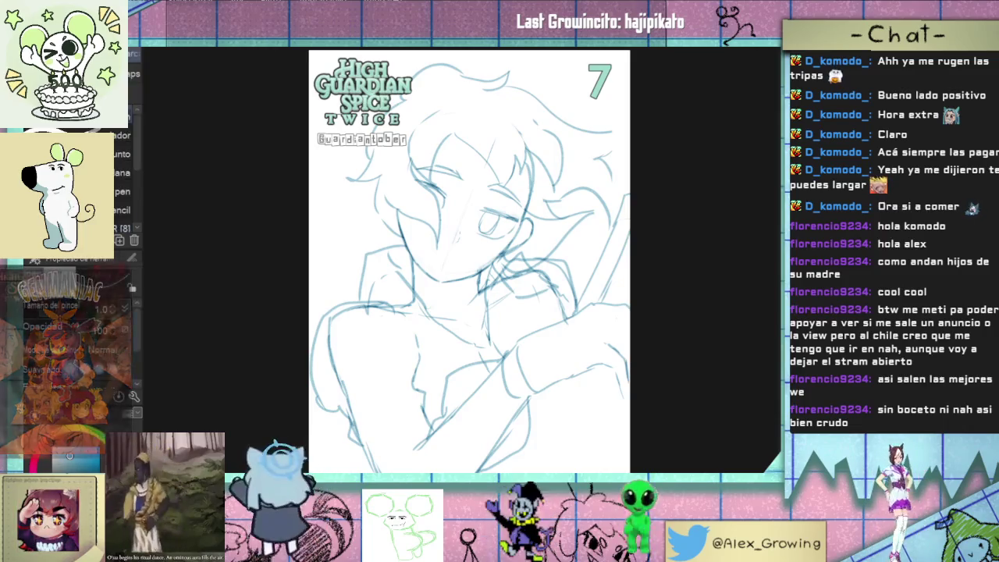
{"action": "key", "text": "p"}
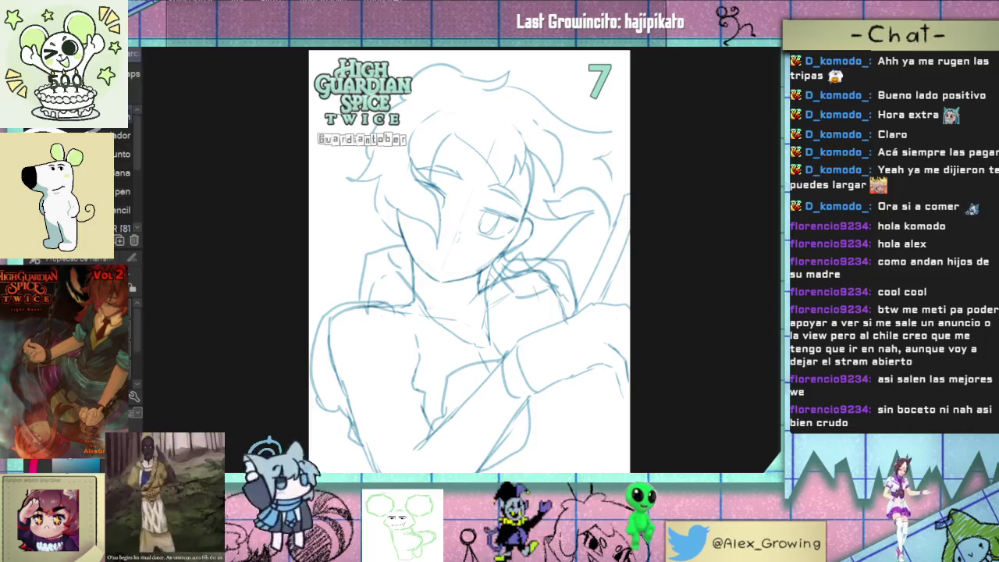
{"action": "key", "text": "p"}
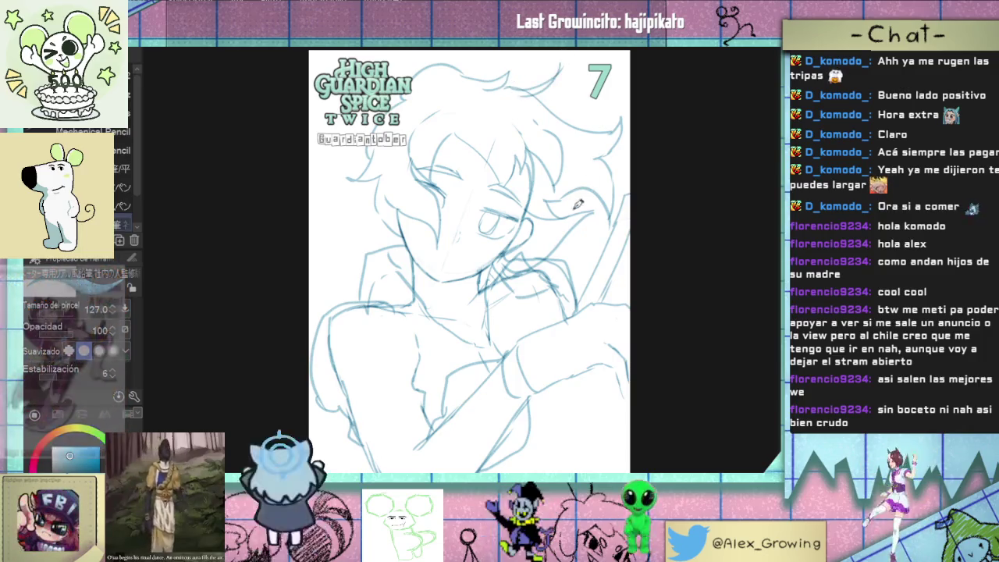
{"action": "left_click_drag", "start_coordinate": [486, 295], "coordinate": [545, 274]}
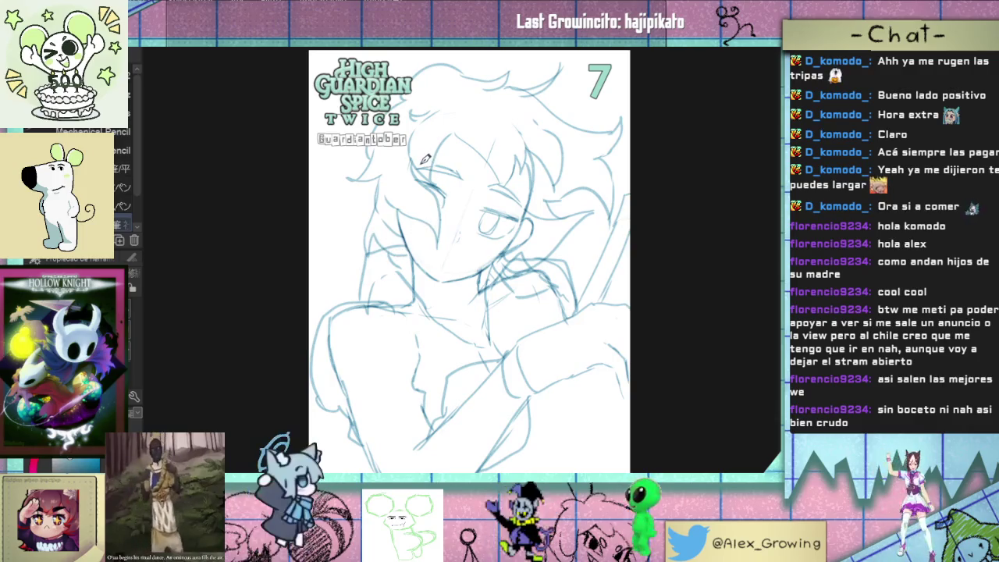
{"action": "key", "text": "ctrl+z"}
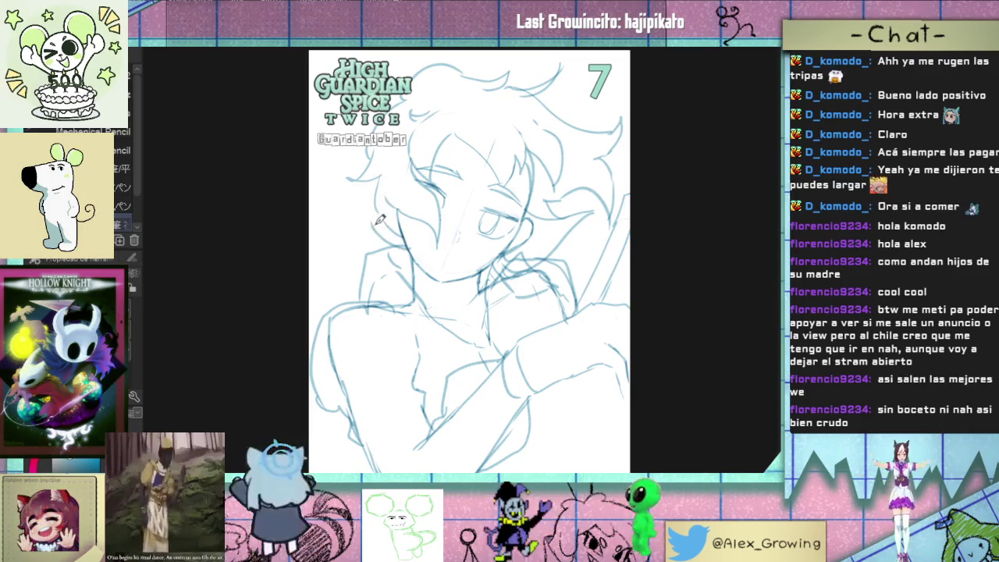
{"action": "left_click_drag", "start_coordinate": [360, 225], "coordinate": [379, 188]}
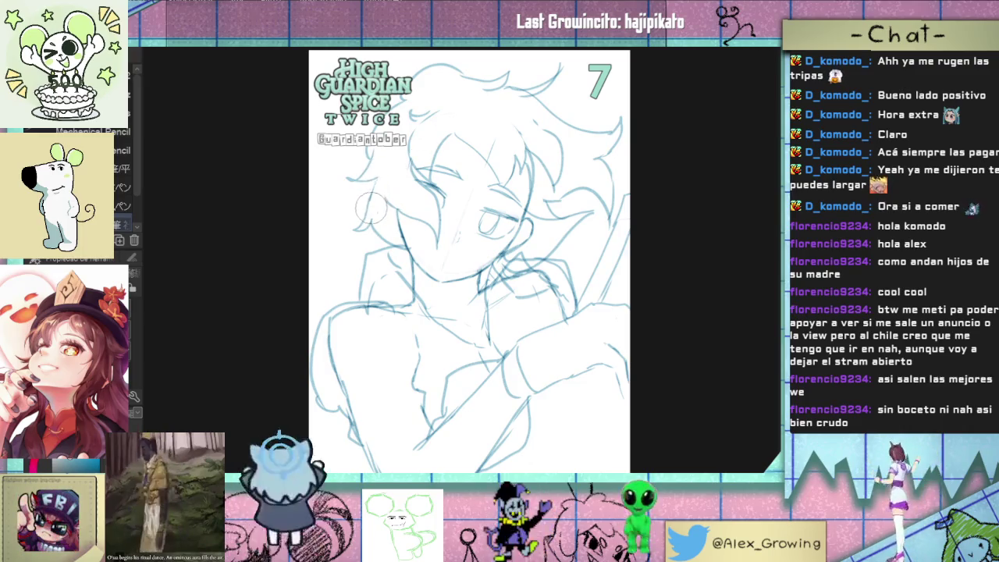
Step: Shift the page view and switch to a broader sketch brush
{"action": "left_click_drag", "start_coordinate": [460, 125], "coordinate": [478, 159]}
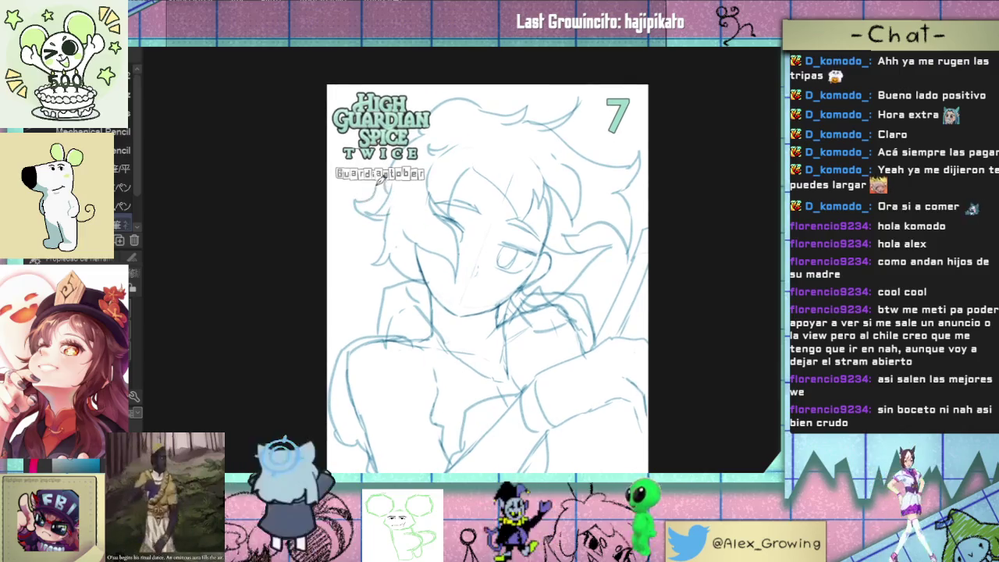
{"action": "key", "text": "e"}
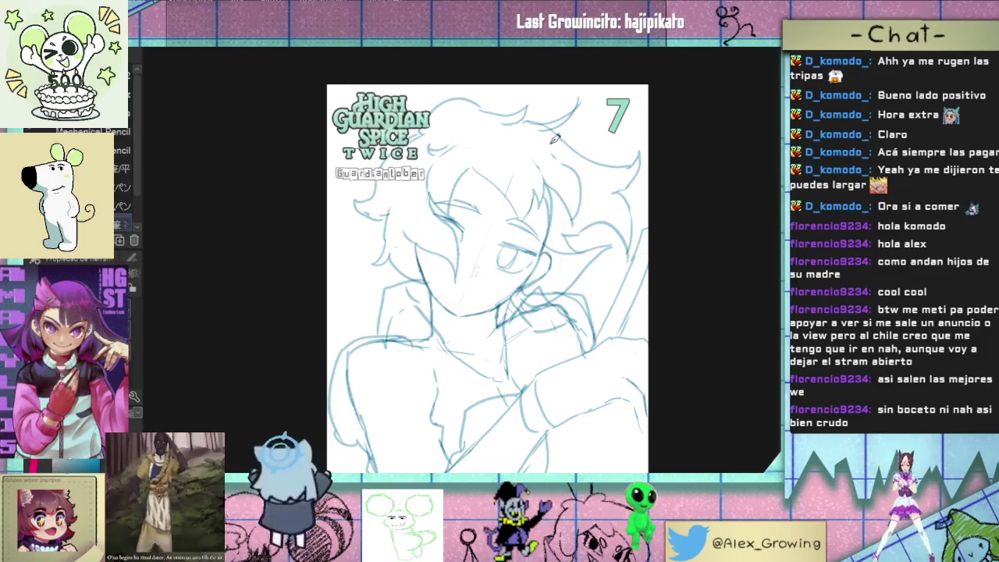
{"action": "left_click_drag", "start_coordinate": [442, 136], "coordinate": [423, 99]}
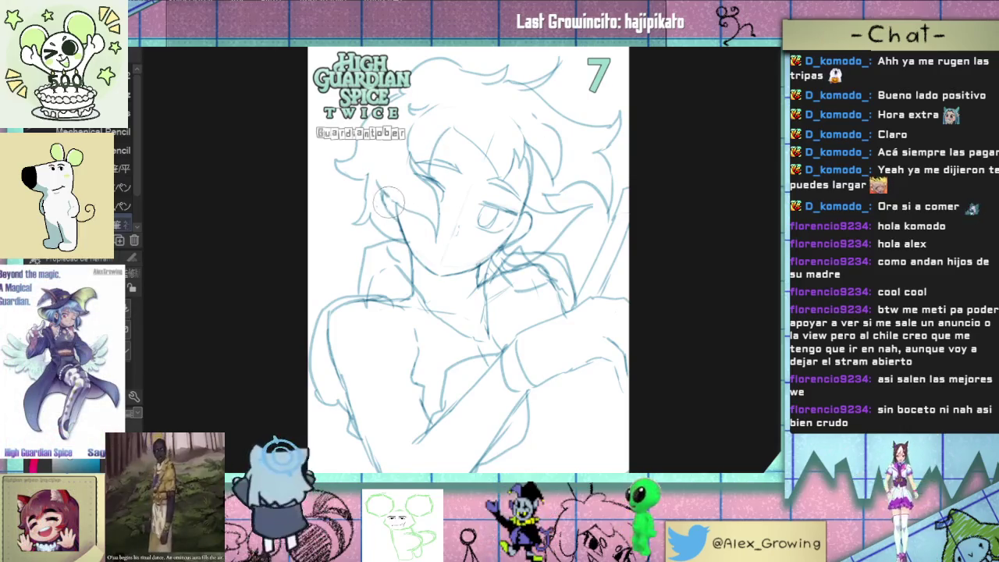
{"action": "scroll", "coordinate": [546, 235], "scroll_direction": "down", "scroll_amount": 1}
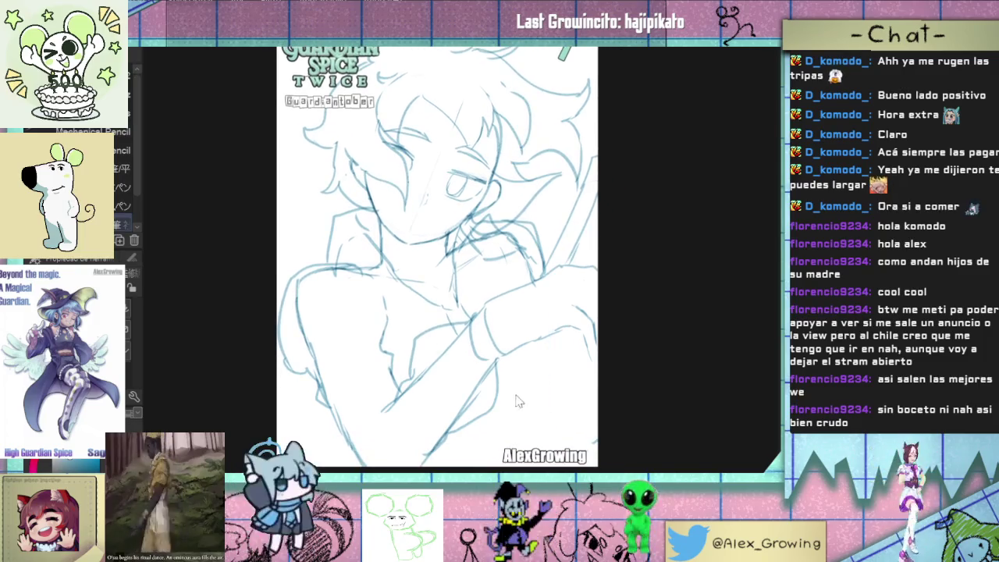
Step: Sketch a faint diagonal and a short near-vertical line at the bust's lower right, undoing bad strokes
{"action": "key", "text": "ctrl+z"}
{"action": "left_click_drag", "start_coordinate": [546, 344], "coordinate": [536, 427]}
{"action": "key", "text": "ctrl+z"}
{"action": "mouse_move", "coordinate": [534, 341]}
{"action": "left_mouse_down"}
{"action": "mouse_move", "coordinate": [520, 411]}
{"action": "mouse_move", "coordinate": [528, 364]}
{"action": "left_mouse_up"}
{"action": "key", "text": "ctrl+z"}
{"action": "key", "text": "ctrl+z"}
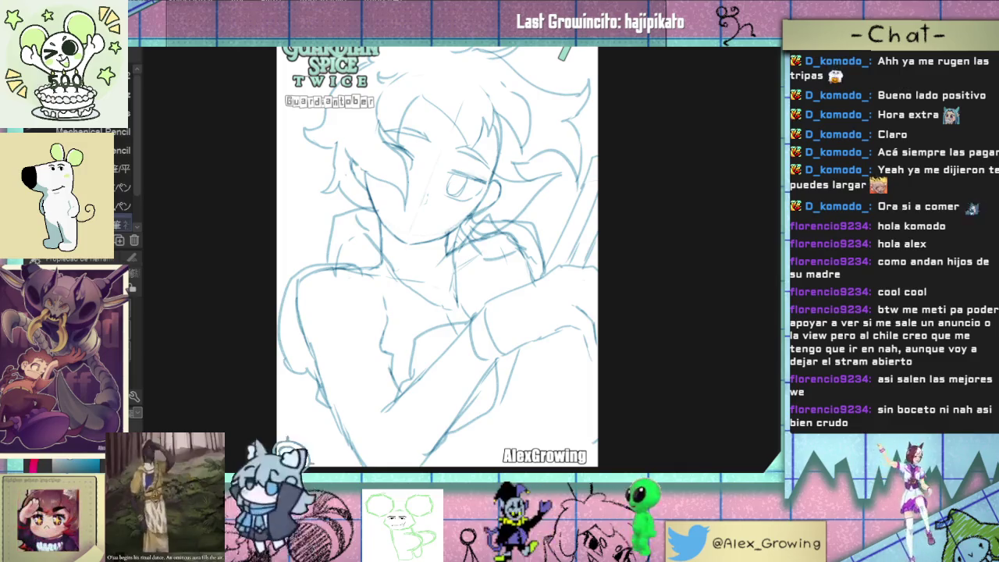
{"action": "left_click_drag", "start_coordinate": [525, 342], "coordinate": [468, 429]}
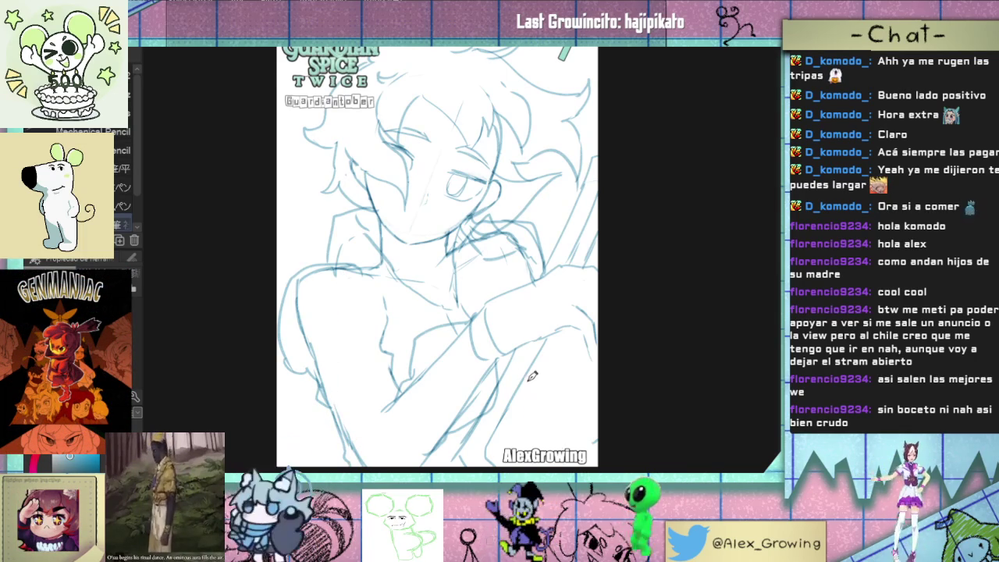
{"action": "left_click_drag", "start_coordinate": [530, 363], "coordinate": [531, 411]}
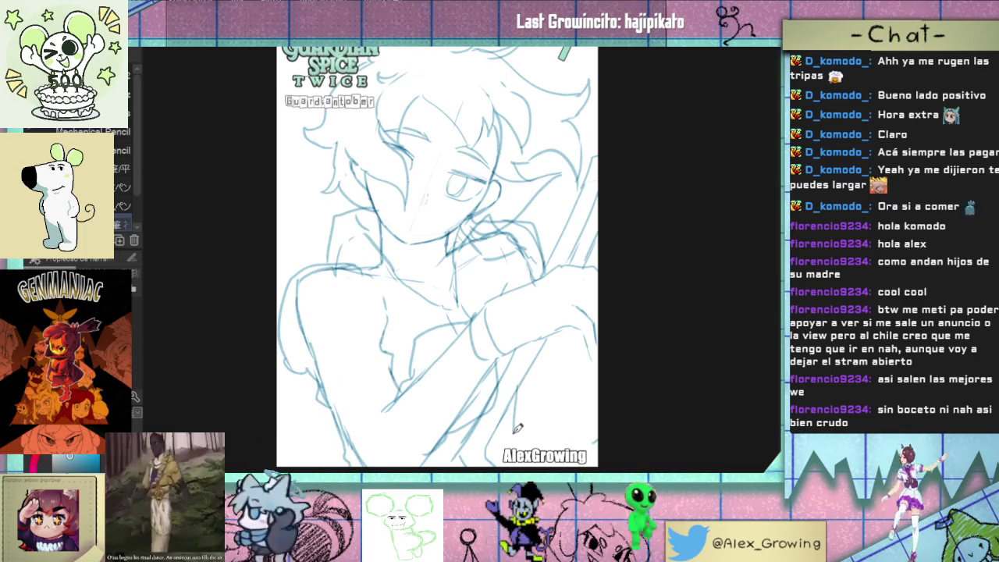
{"action": "scroll", "coordinate": [523, 342], "scroll_direction": "down", "scroll_amount": 3}
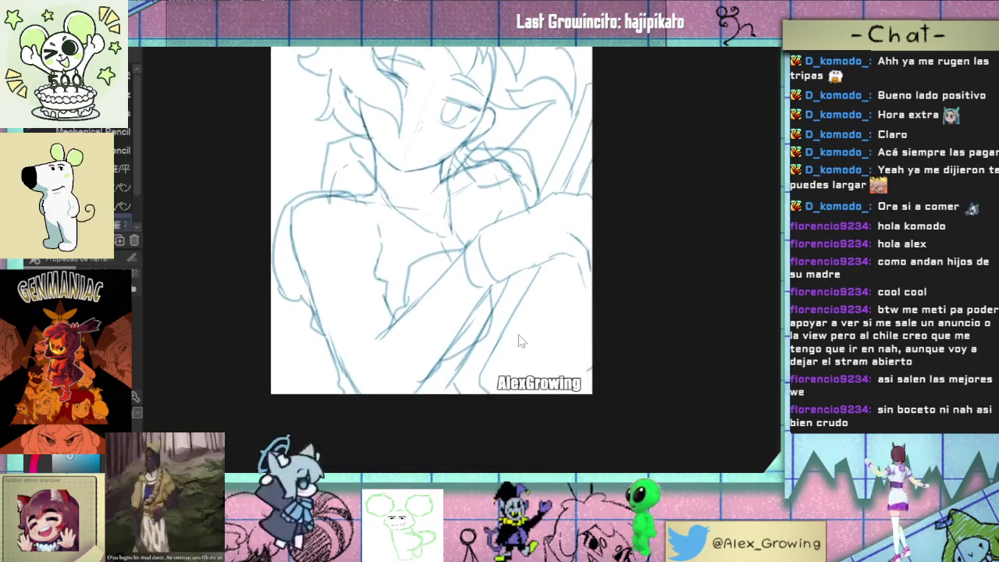
{"action": "scroll", "coordinate": [536, 407], "scroll_direction": "down", "scroll_amount": 2}
{"action": "scroll", "coordinate": [536, 406], "scroll_direction": "up", "scroll_amount": 1}
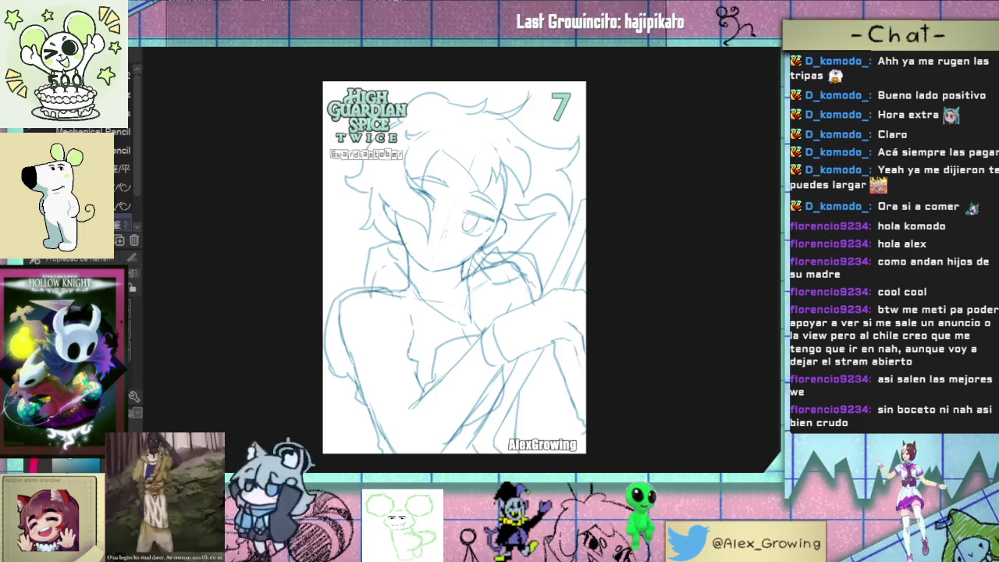
Step: Zoom in and draw diagonal lines from the bust's lower right up to the page edge
{"action": "key", "text": "ctrl+plus"}
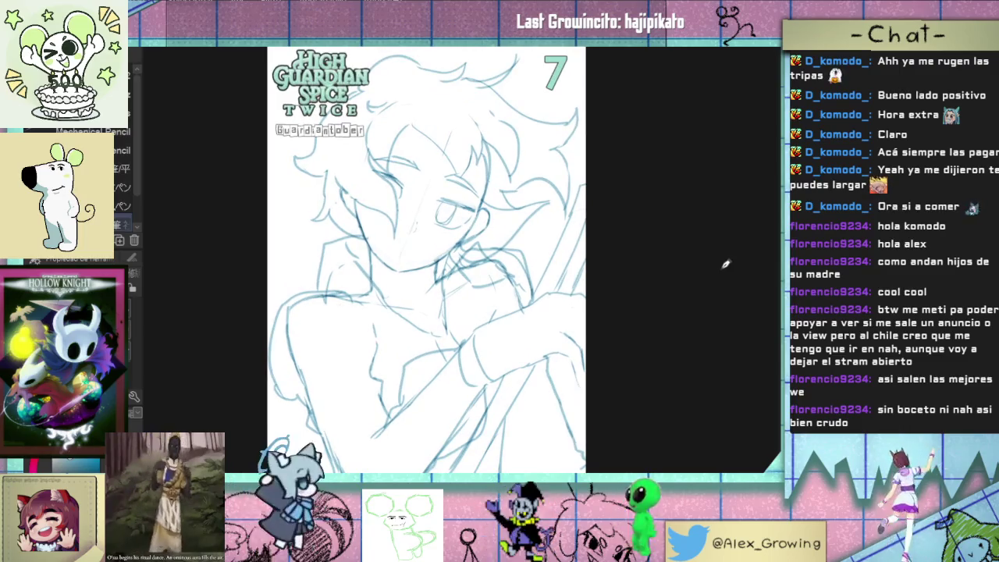
{"action": "left_click_drag", "start_coordinate": [474, 467], "coordinate": [529, 444]}
{"action": "left_click_drag", "start_coordinate": [470, 463], "coordinate": [585, 418]}
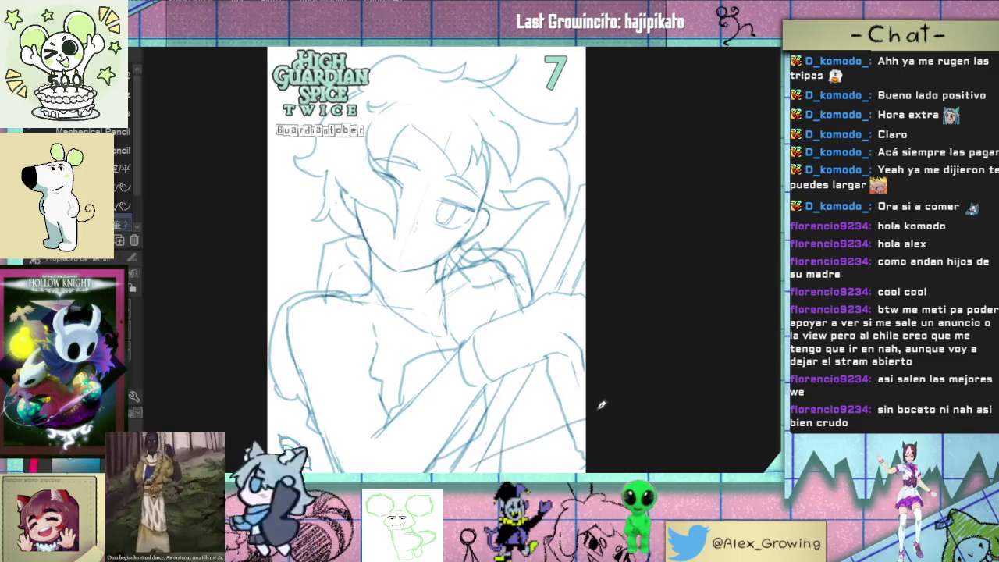
{"action": "left_click_drag", "start_coordinate": [476, 445], "coordinate": [587, 398]}
{"action": "key", "text": "ctrl+z"}
{"action": "left_click_drag", "start_coordinate": [485, 439], "coordinate": [587, 399]}
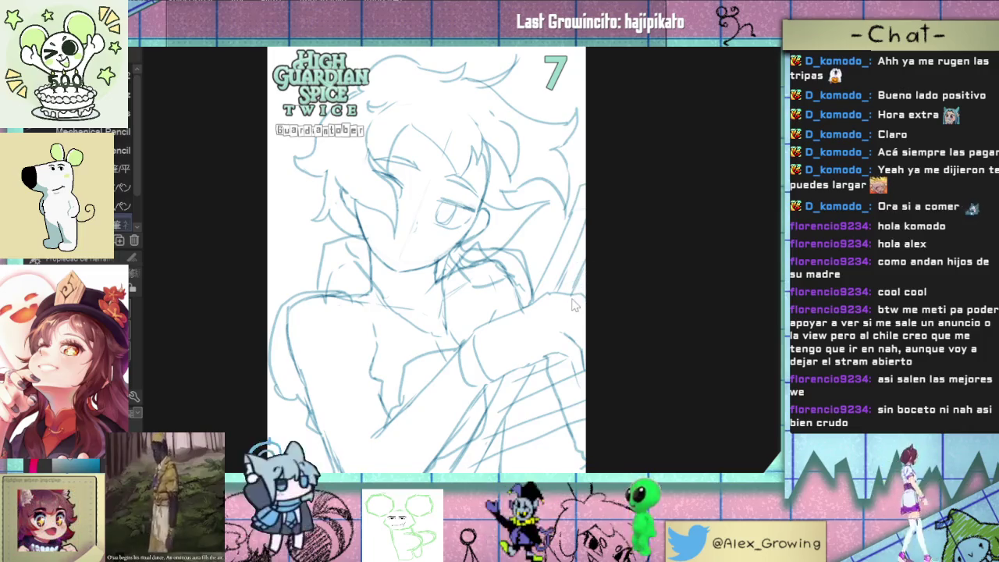
Step: Pan and zoom out to show the AlexGrowing signature, then the title header
{"action": "left_click_drag", "start_coordinate": [574, 304], "coordinate": [585, 246]}
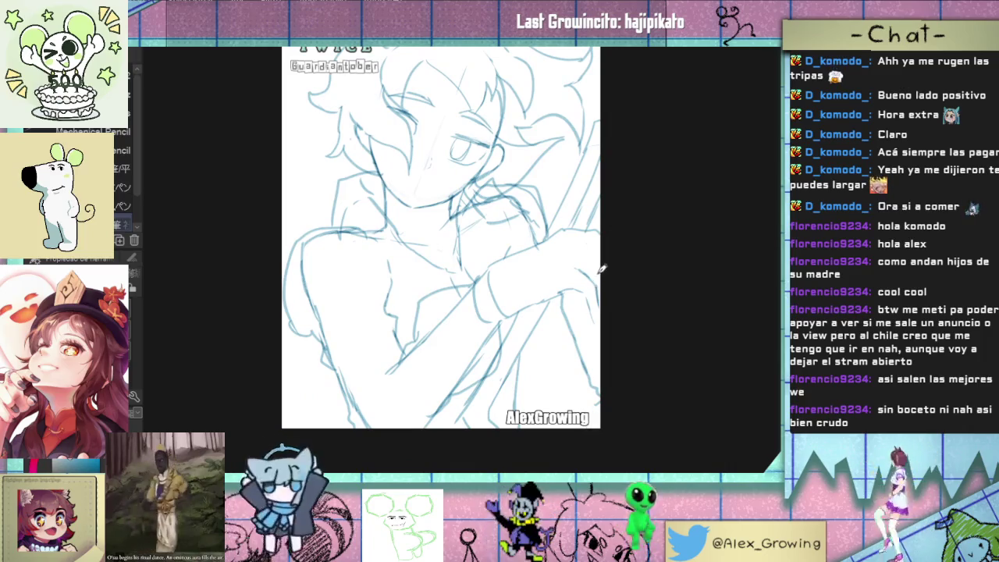
{"action": "scroll", "coordinate": [602, 271], "scroll_direction": "up", "scroll_amount": 1}
{"action": "scroll", "coordinate": [608, 328], "scroll_direction": "up", "scroll_amount": 1}
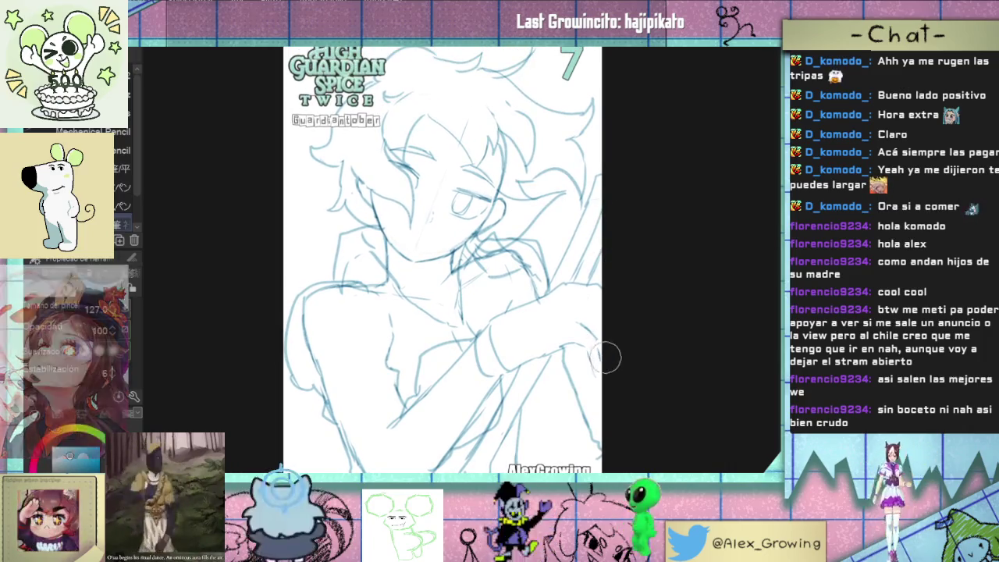
{"action": "scroll", "coordinate": [630, 328], "scroll_direction": "up", "scroll_amount": 1}
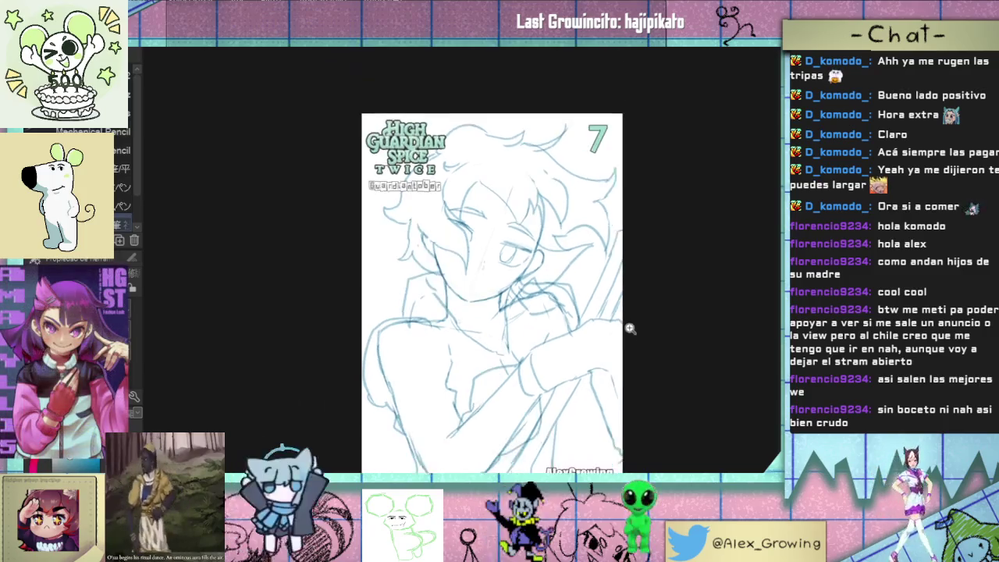
{"action": "left_click_drag", "start_coordinate": [619, 330], "coordinate": [680, 238]}
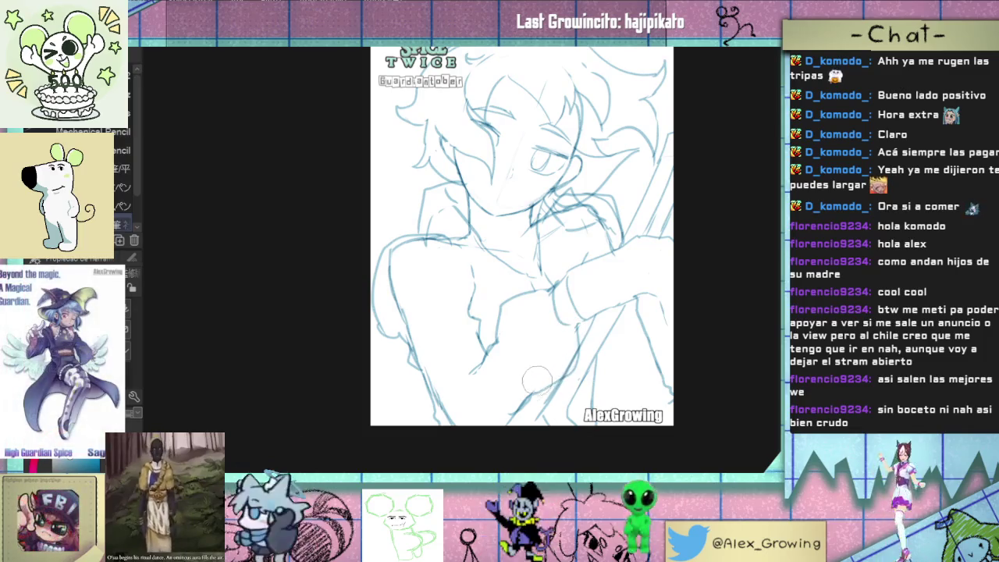
{"action": "mouse_move", "coordinate": [601, 271]}
{"action": "left_mouse_down"}
{"action": "mouse_move", "coordinate": [540, 373]}
{"action": "mouse_move", "coordinate": [592, 282]}
{"action": "mouse_move", "coordinate": [569, 353]}
{"action": "left_mouse_up"}
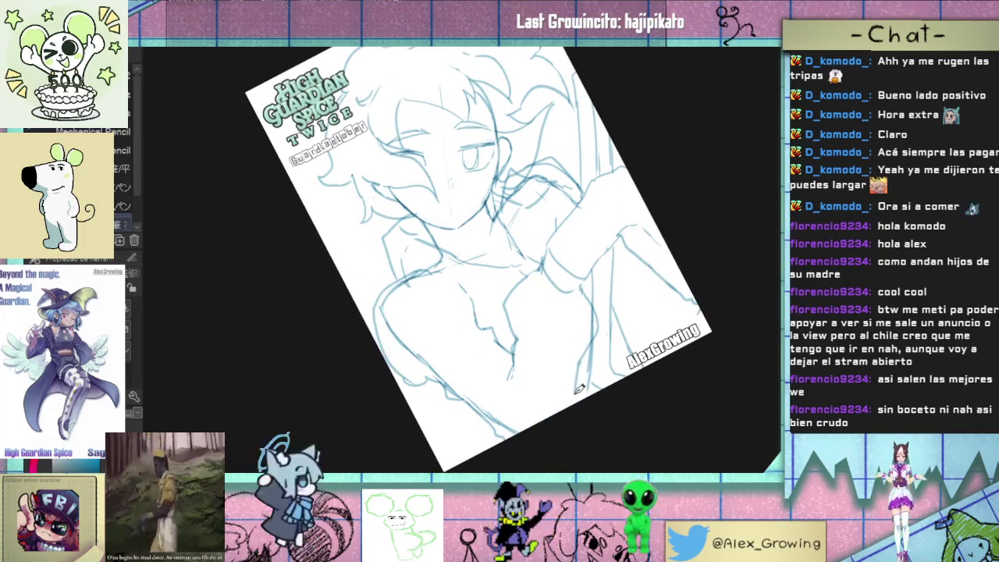
{"action": "left_click_drag", "start_coordinate": [577, 388], "coordinate": [386, 331]}
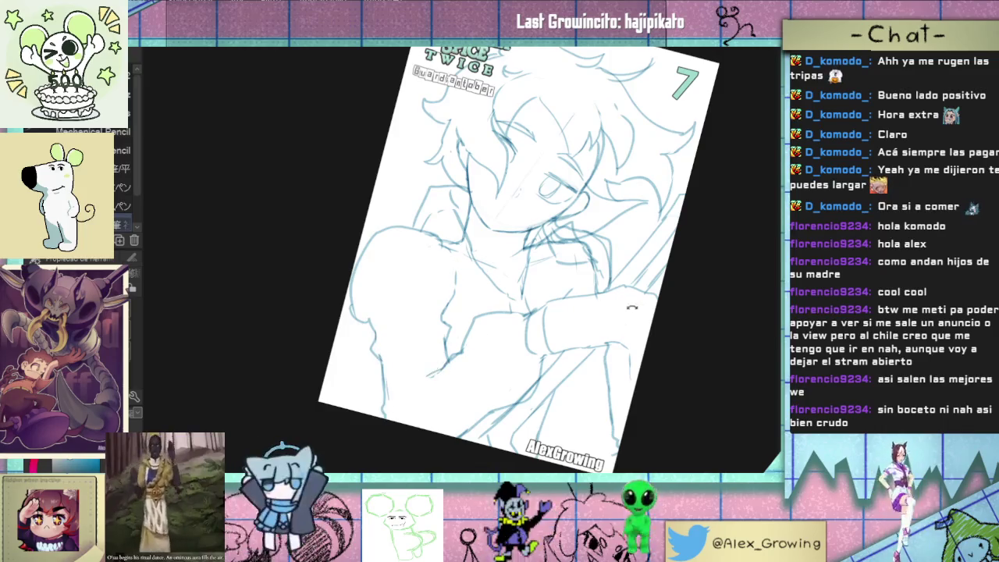
{"action": "left_click_drag", "start_coordinate": [629, 306], "coordinate": [531, 285]}
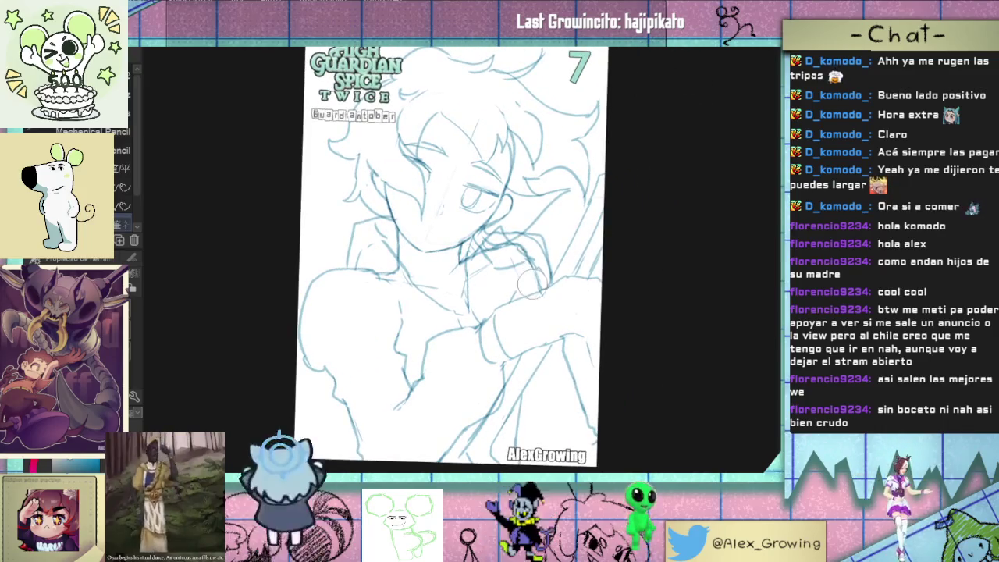
{"action": "left_click_drag", "start_coordinate": [526, 259], "coordinate": [529, 315]}
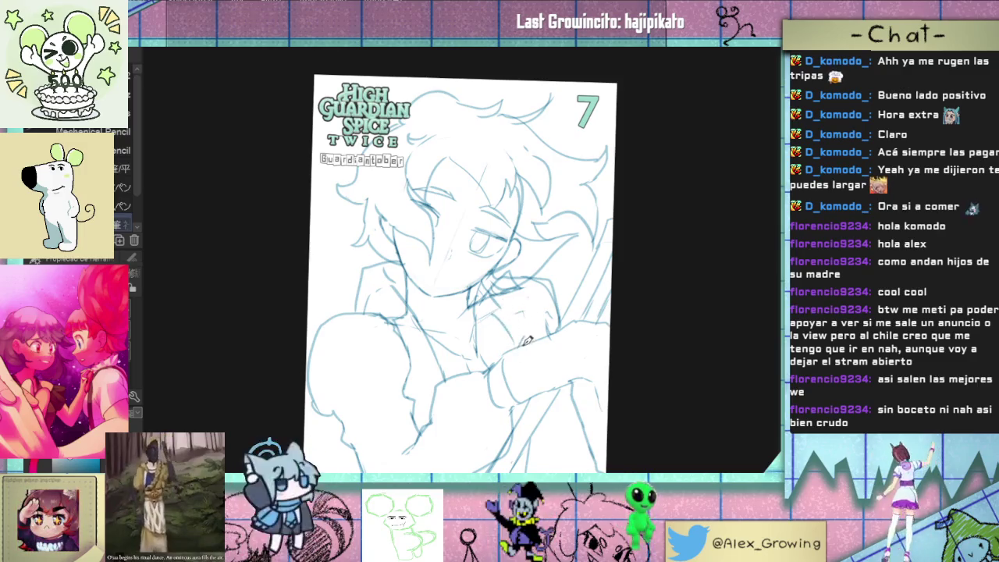
{"action": "key", "text": "ctrl+minus"}
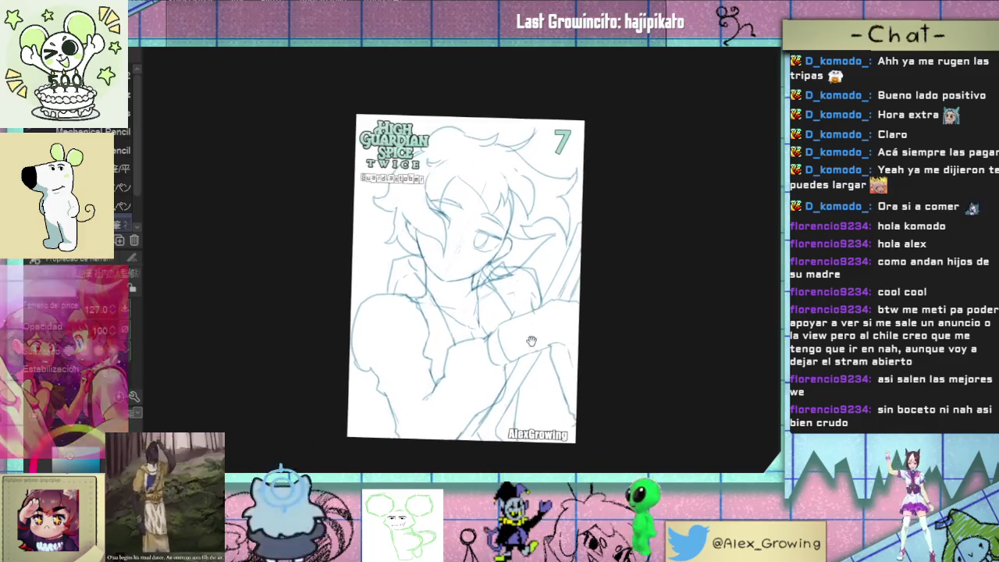
{"action": "left_click_drag", "start_coordinate": [532, 338], "coordinate": [541, 314]}
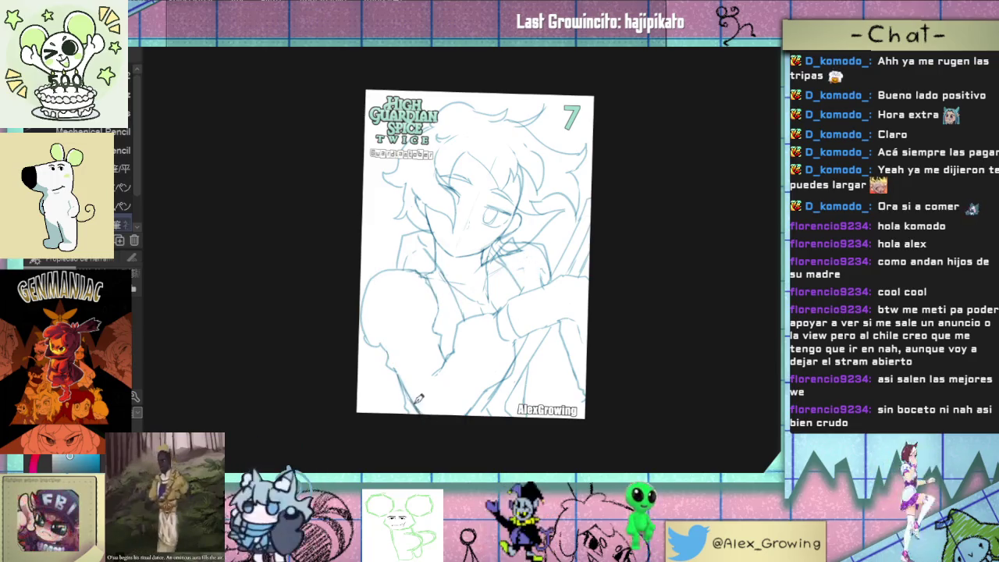
{"action": "scroll", "coordinate": [421, 359], "scroll_direction": "up", "scroll_amount": 2}
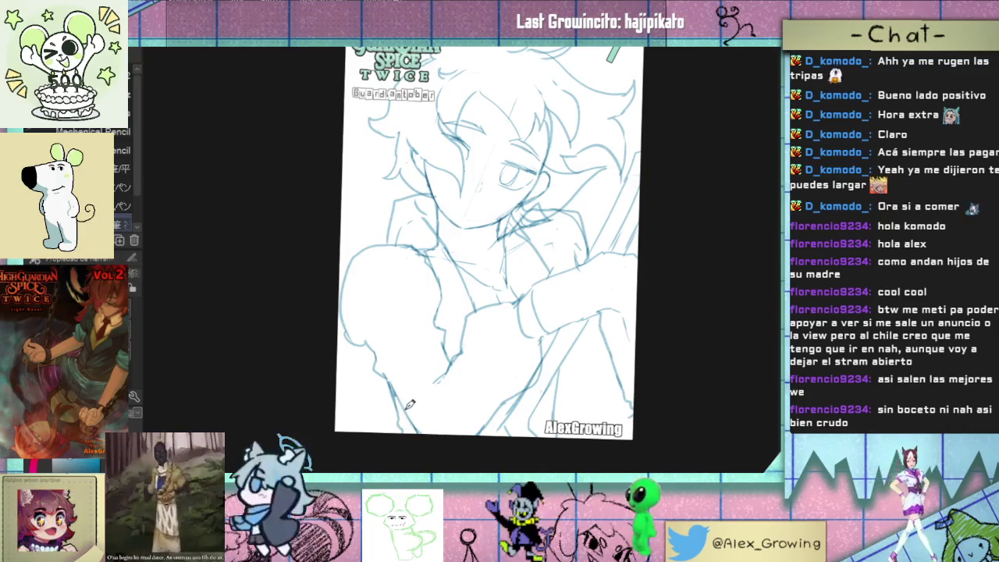
{"action": "left_click_drag", "start_coordinate": [622, 249], "coordinate": [544, 269]}
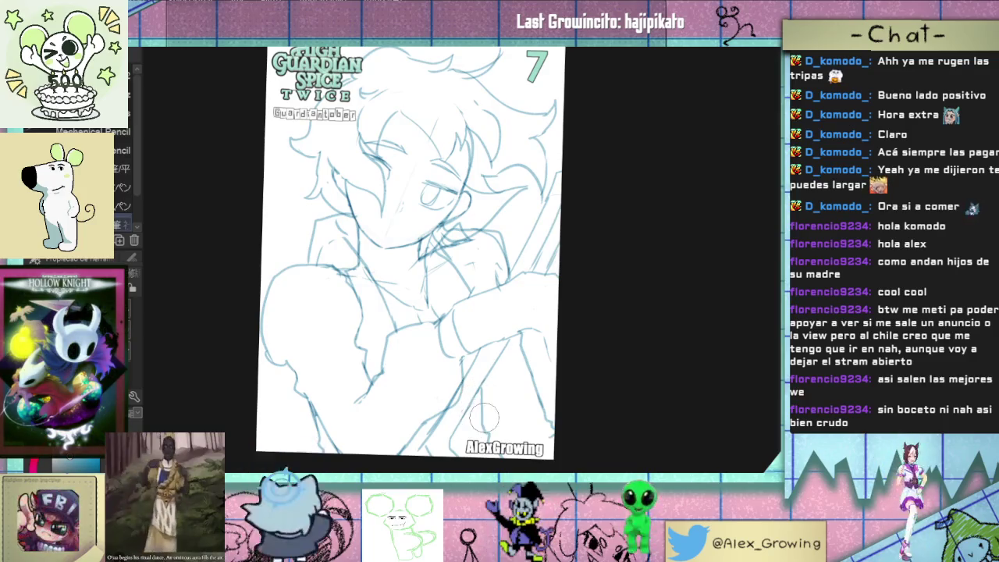
{"action": "scroll", "coordinate": [500, 367], "scroll_direction": "down", "scroll_amount": 1}
{"action": "left_click_drag", "start_coordinate": [515, 347], "coordinate": [509, 387]}
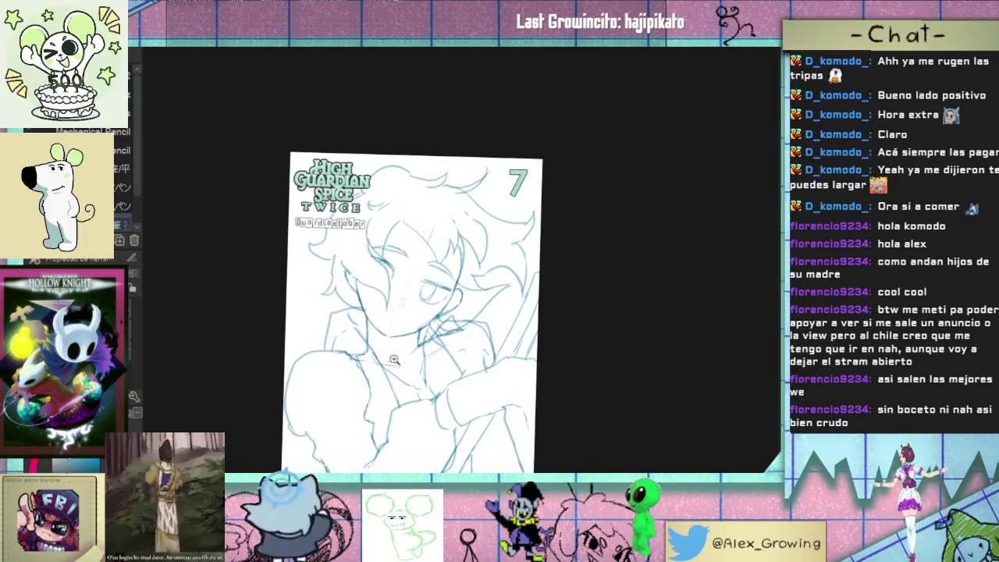
{"action": "scroll", "coordinate": [386, 362], "scroll_direction": "up", "scroll_amount": 1}
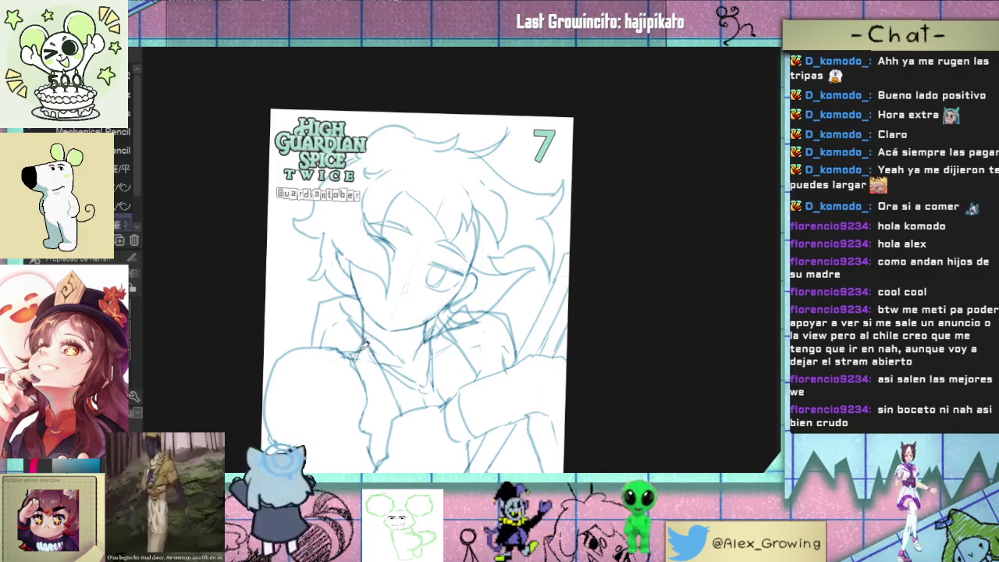
{"action": "key", "text": "e"}
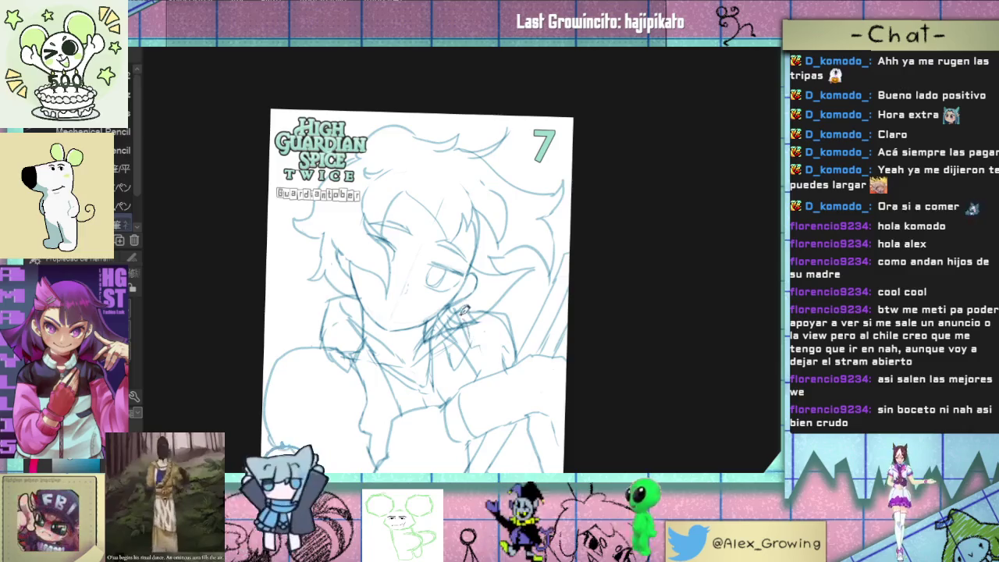
{"action": "left_click_drag", "start_coordinate": [465, 354], "coordinate": [475, 314]}
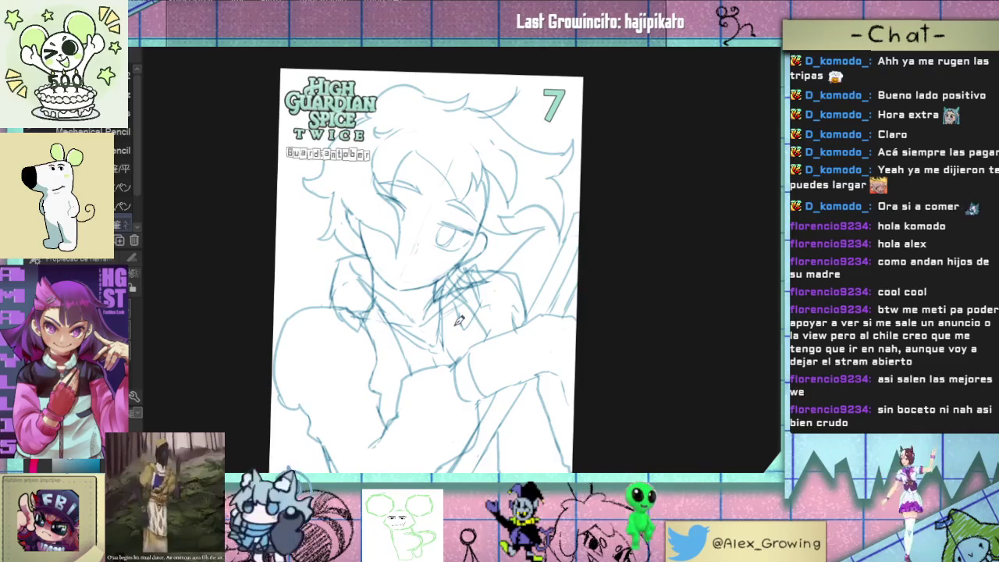
{"action": "scroll", "coordinate": [469, 313], "scroll_direction": "up", "scroll_amount": 1}
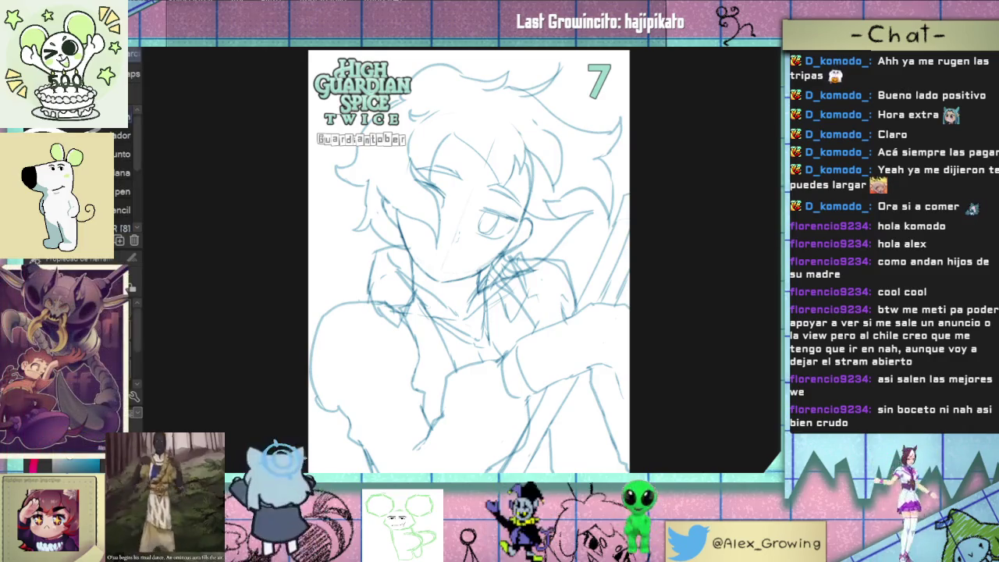
Step: Switch to the colouring brushes, undo a tan test stroke, and pick Flat Thick Colouring Brush
{"action": "key", "text": "b"}
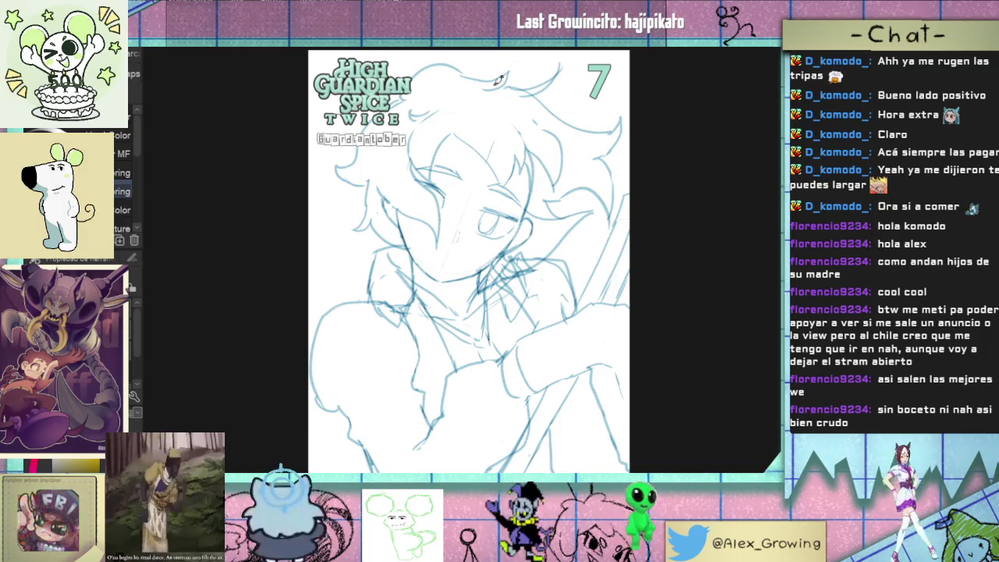
{"action": "left_click_drag", "start_coordinate": [450, 204], "coordinate": [457, 274]}
{"action": "key", "text": "ctrl+z"}
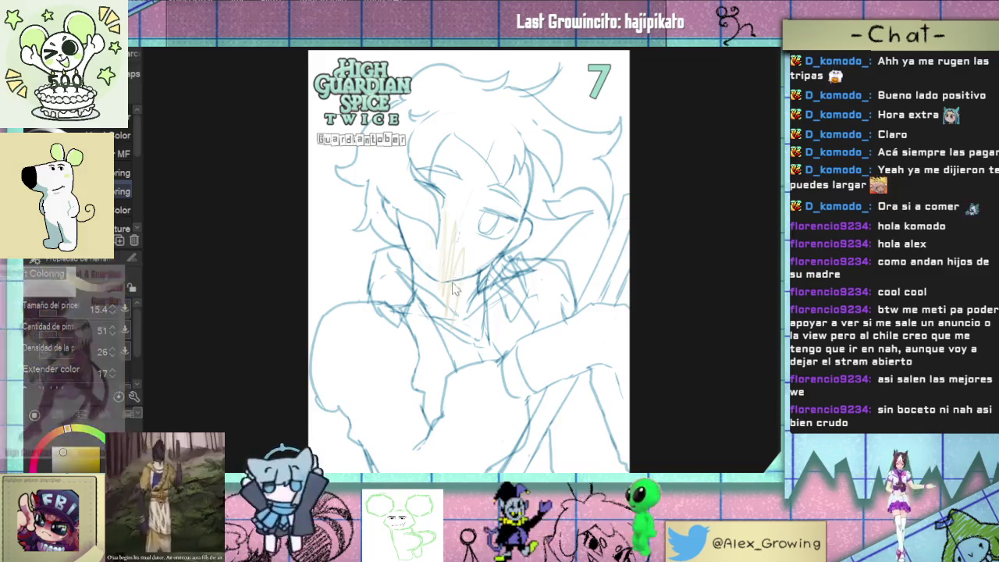
{"action": "key", "text": "ctrl+z"}
{"action": "left_click_drag", "start_coordinate": [133, 153], "coordinate": [131, 222]}
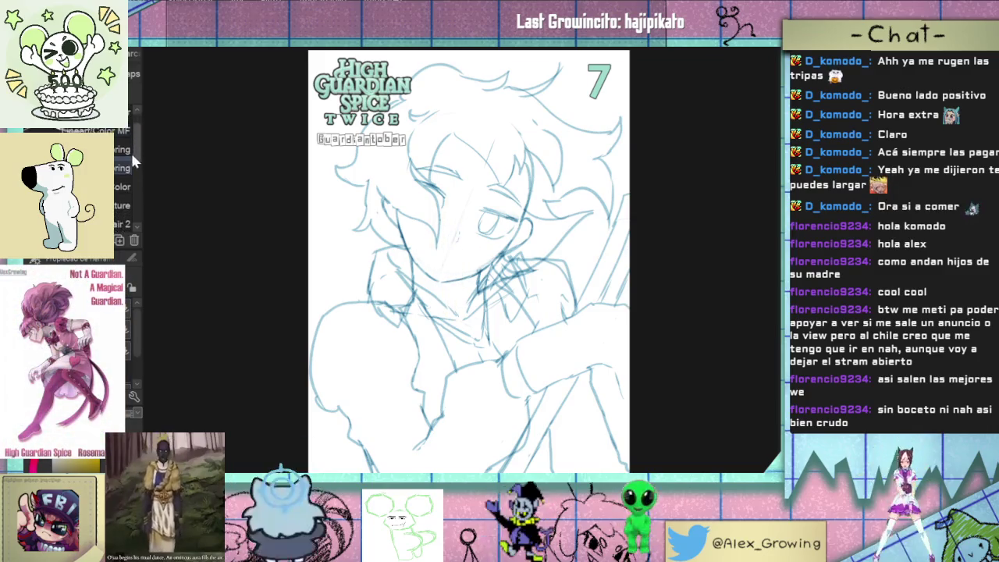
{"action": "left_click", "coordinate": [117, 192]}
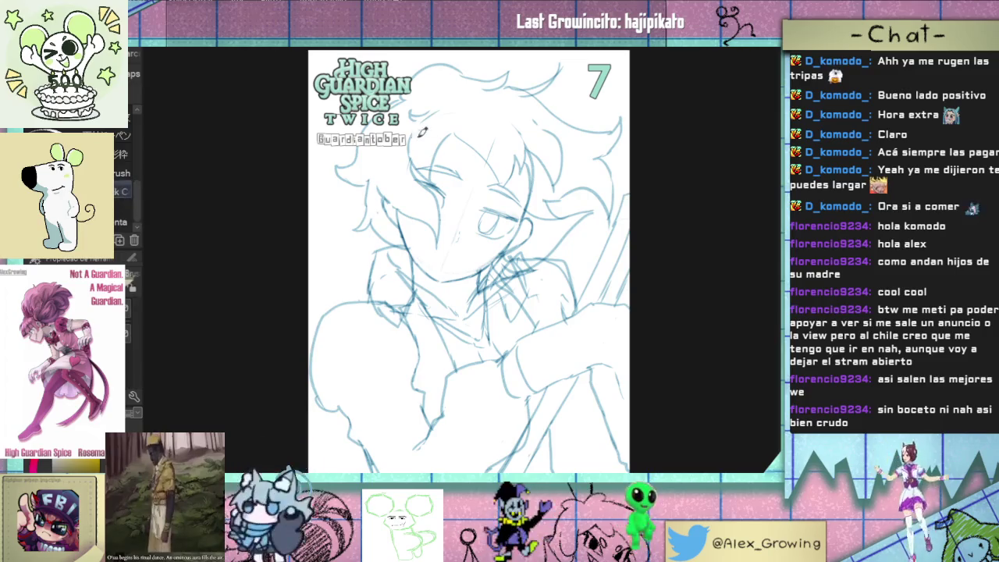
Step: Undo tan, grey and orange test strokes, zoom out, and lay the first brown hair stroke
{"action": "mouse_move", "coordinate": [429, 204]}
{"action": "left_mouse_down"}
{"action": "mouse_move", "coordinate": [431, 234]}
{"action": "mouse_move", "coordinate": [427, 201]}
{"action": "mouse_move", "coordinate": [404, 181]}
{"action": "left_mouse_up"}
{"action": "scroll", "coordinate": [425, 192], "scroll_direction": "up", "scroll_amount": 3}
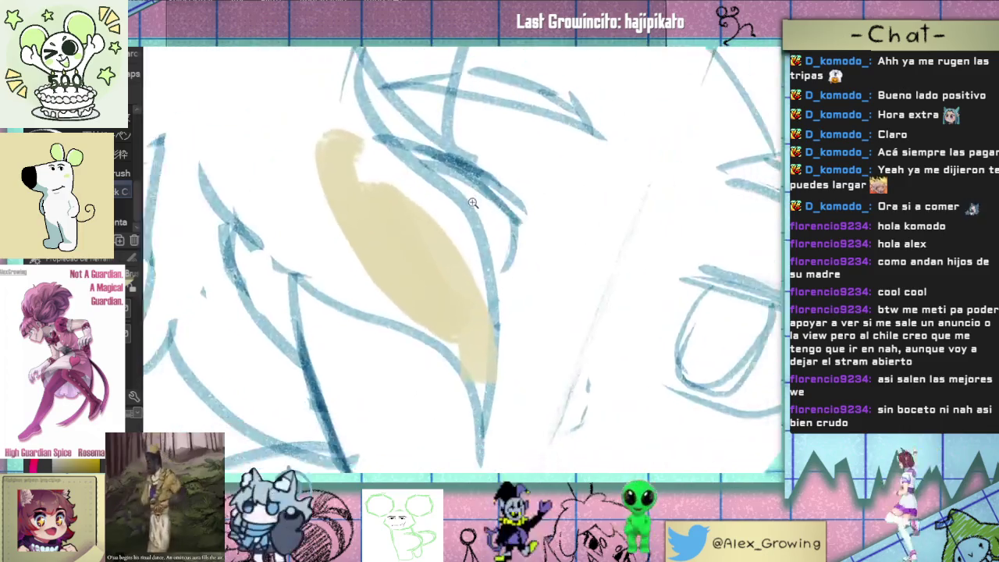
{"action": "scroll", "coordinate": [426, 193], "scroll_direction": "down", "scroll_amount": 2}
{"action": "key", "text": "ctrl+z"}
{"action": "key", "text": "ctrl+z"}
{"action": "key", "text": "ctrl+z"}
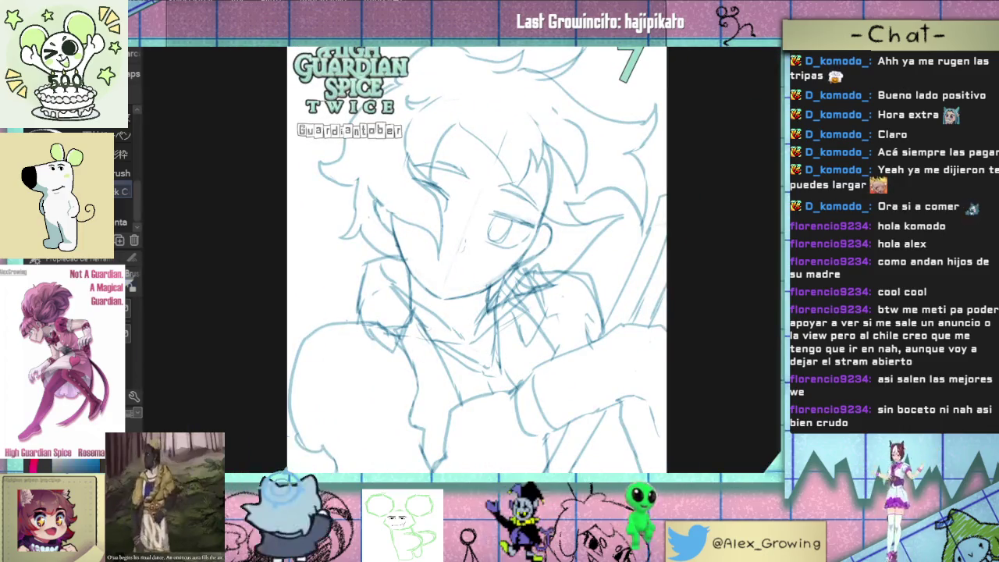
{"action": "left_click_drag", "start_coordinate": [426, 219], "coordinate": [413, 199]}
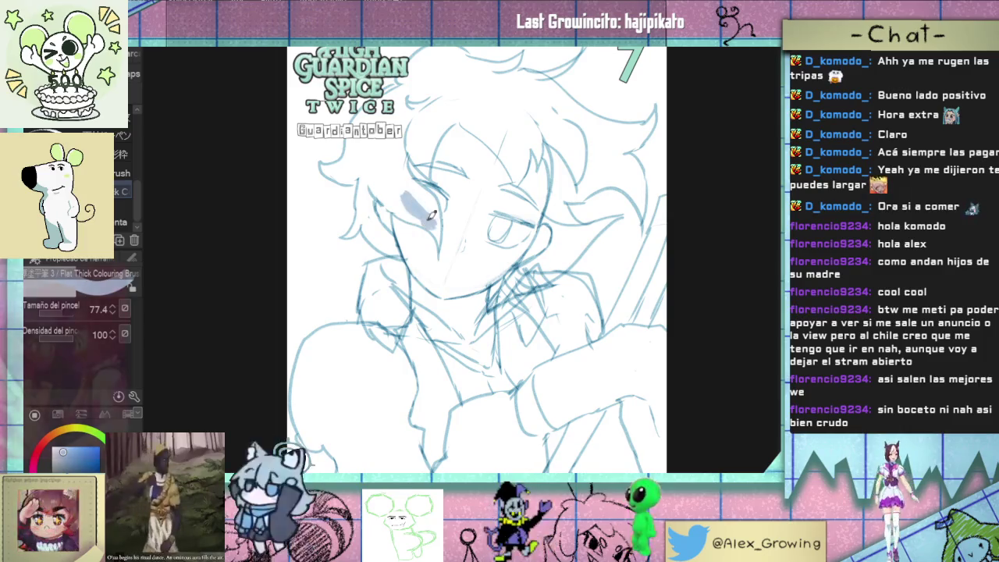
{"action": "key", "text": "ctrl+z"}
{"action": "key", "text": "ctrl+z"}
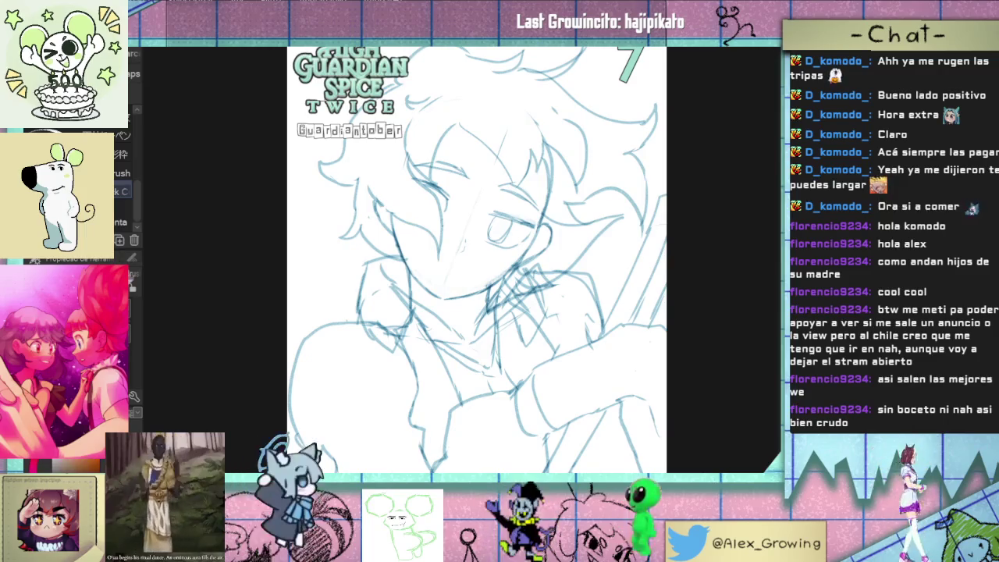
{"action": "key", "text": "ctrl+minus"}
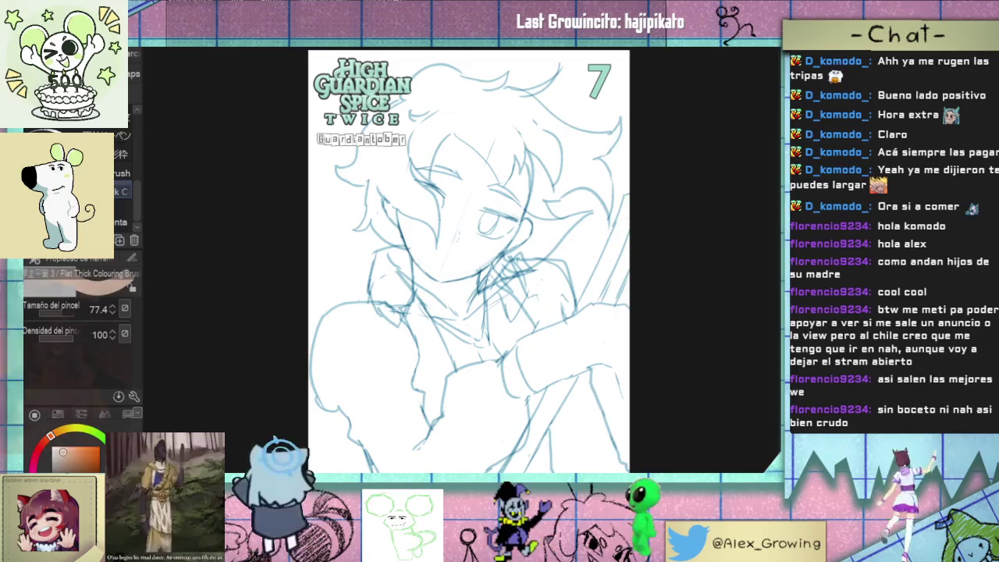
{"action": "left_click_drag", "start_coordinate": [349, 204], "coordinate": [383, 182]}
{"action": "key", "text": "ctrl+z"}
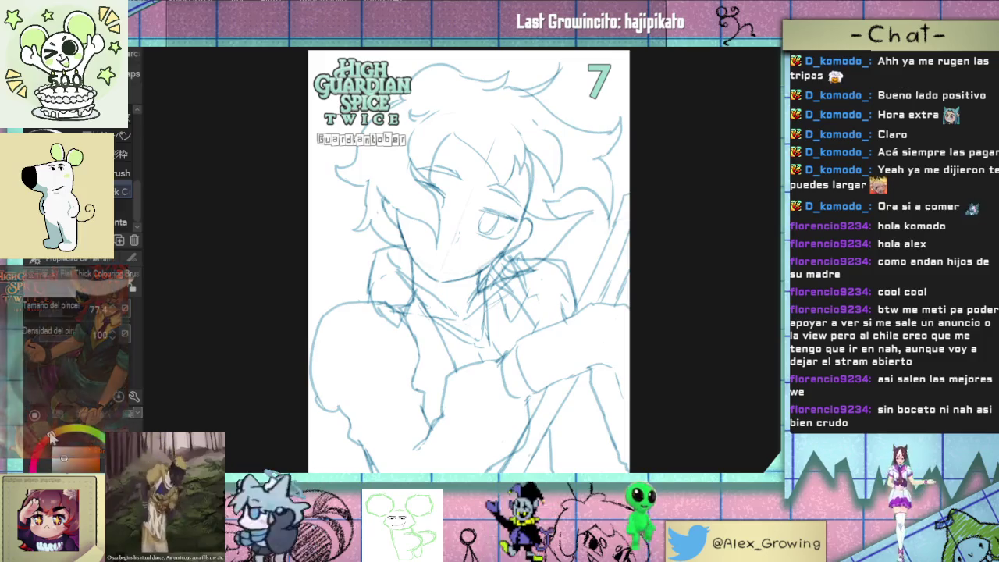
{"action": "mouse_move", "coordinate": [444, 154]}
{"action": "left_mouse_down"}
{"action": "mouse_move", "coordinate": [434, 234]}
{"action": "mouse_move", "coordinate": [439, 200]}
{"action": "mouse_move", "coordinate": [416, 177]}
{"action": "mouse_move", "coordinate": [426, 226]}
{"action": "left_mouse_up"}
Step: Fill the left side of the hair brown, near the TWICE logo and Guardiantober label
{"action": "key", "text": "ctrl+z"}
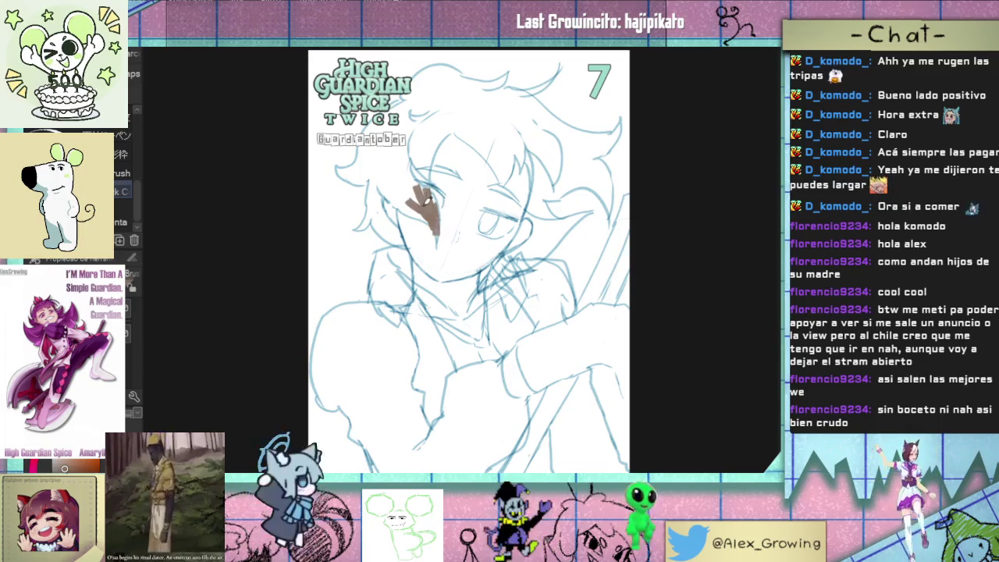
{"action": "mouse_move", "coordinate": [431, 208]}
{"action": "left_mouse_down"}
{"action": "mouse_move", "coordinate": [390, 198]}
{"action": "mouse_move", "coordinate": [435, 192]}
{"action": "mouse_move", "coordinate": [395, 156]}
{"action": "mouse_move", "coordinate": [408, 159]}
{"action": "mouse_move", "coordinate": [398, 194]}
{"action": "left_mouse_up"}
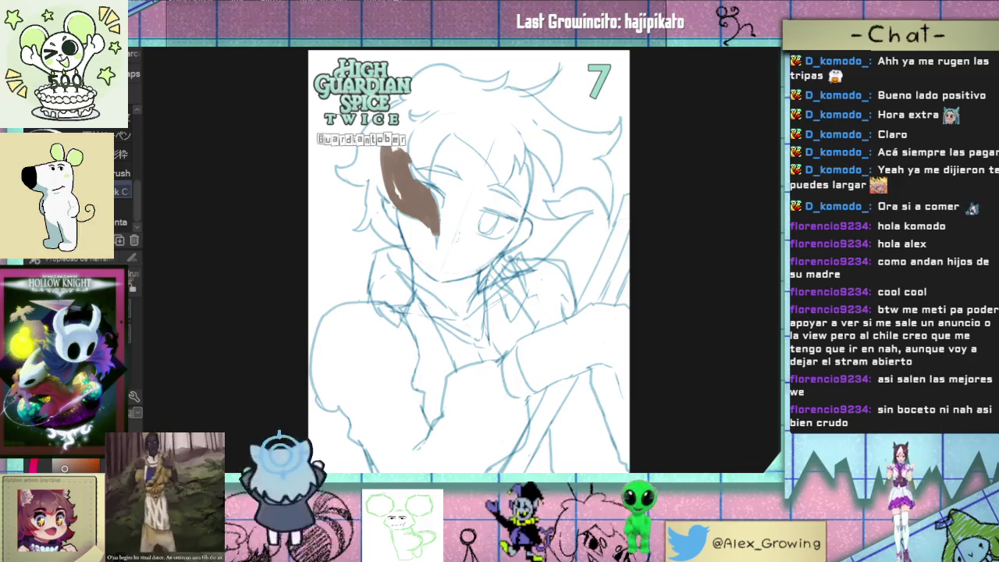
{"action": "mouse_move", "coordinate": [391, 168]}
{"action": "left_mouse_down"}
{"action": "mouse_move", "coordinate": [402, 123]}
{"action": "mouse_move", "coordinate": [390, 199]}
{"action": "left_mouse_up"}
{"action": "mouse_move", "coordinate": [390, 136]}
{"action": "left_mouse_down"}
{"action": "mouse_move", "coordinate": [383, 117]}
{"action": "mouse_move", "coordinate": [410, 102]}
{"action": "left_mouse_up"}
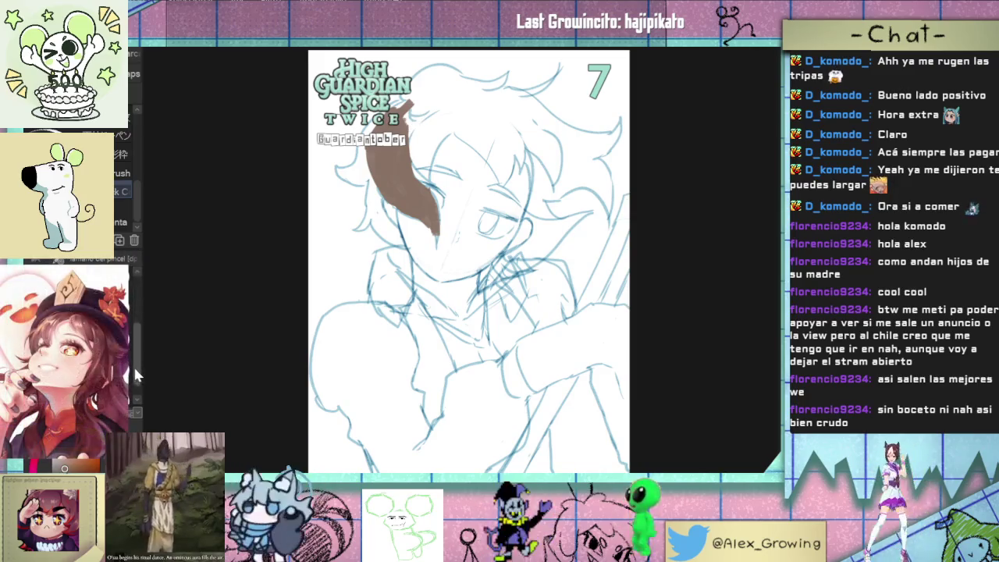
{"action": "mouse_move", "coordinate": [366, 114]}
{"action": "left_mouse_down"}
{"action": "mouse_move", "coordinate": [382, 134]}
{"action": "mouse_move", "coordinate": [416, 115]}
{"action": "left_mouse_up"}
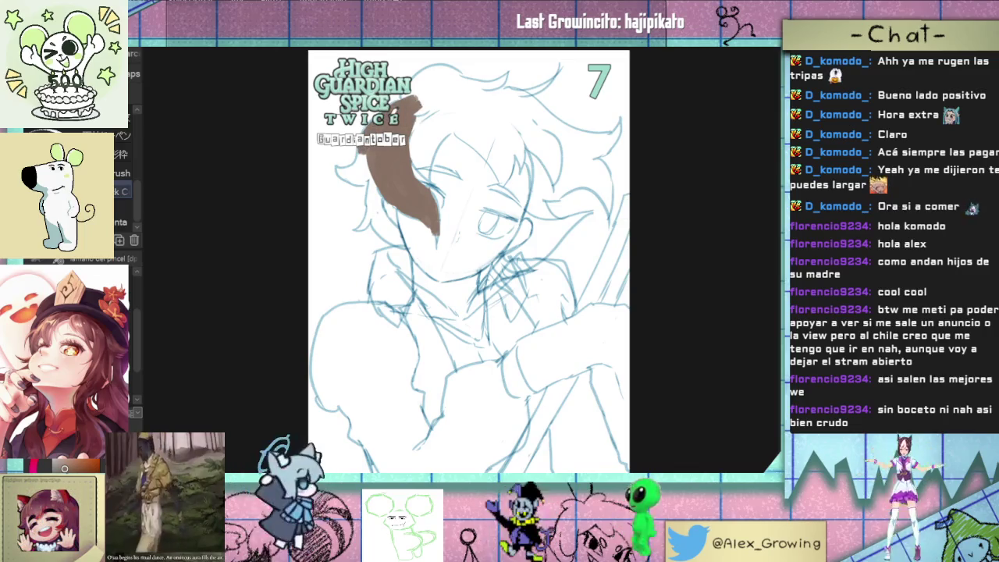
{"action": "mouse_move", "coordinate": [368, 145]}
{"action": "left_mouse_down"}
{"action": "mouse_move", "coordinate": [359, 166]}
{"action": "mouse_move", "coordinate": [334, 172]}
{"action": "mouse_move", "coordinate": [377, 184]}
{"action": "mouse_move", "coordinate": [387, 239]}
{"action": "mouse_move", "coordinate": [396, 215]}
{"action": "mouse_move", "coordinate": [376, 209]}
{"action": "left_mouse_up"}
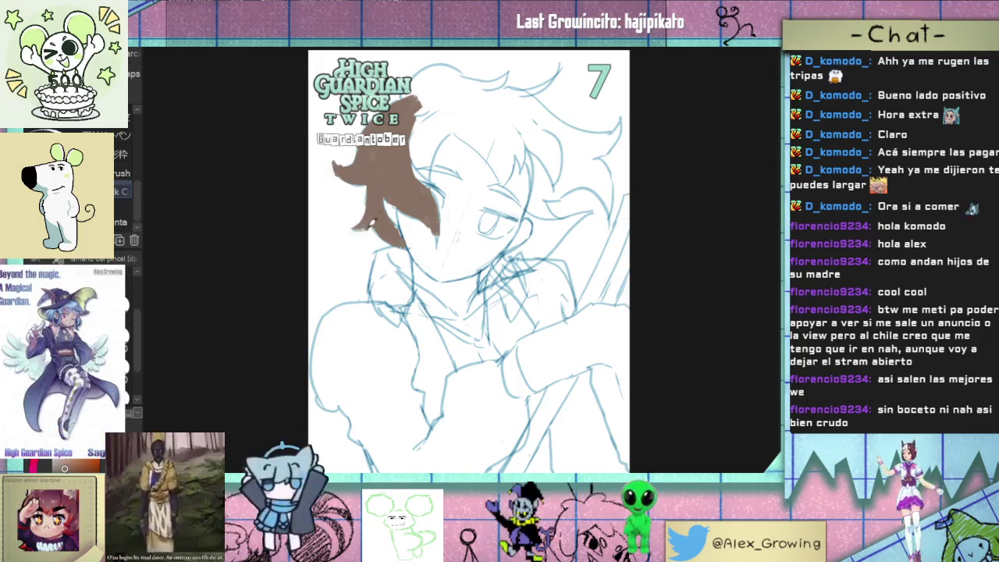
Step: Fill the hair crown and top brown, then paint spiky strands along the rotated hair edge
{"action": "left_click_drag", "start_coordinate": [430, 166], "coordinate": [436, 146]}
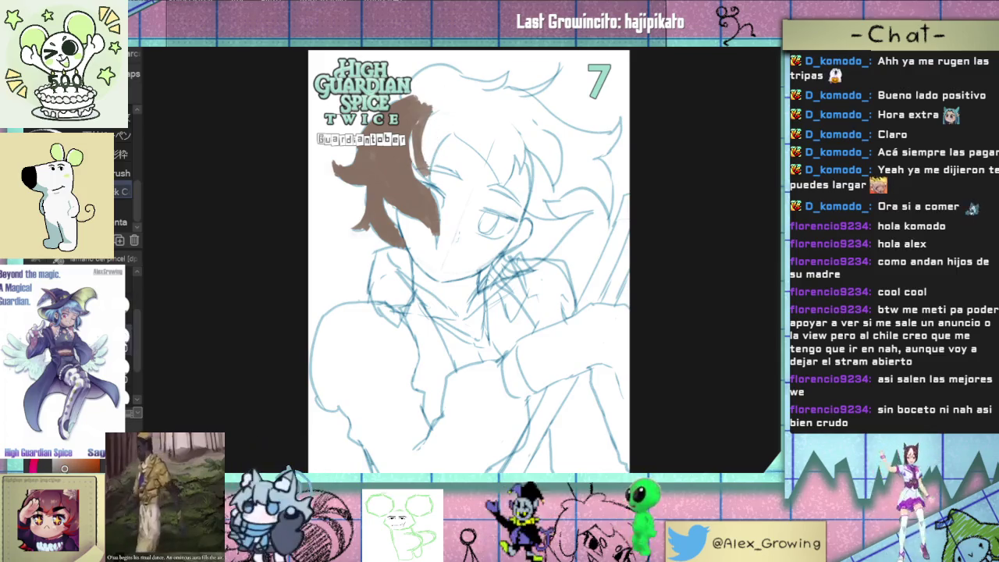
{"action": "mouse_move", "coordinate": [414, 166]}
{"action": "left_mouse_down"}
{"action": "mouse_move", "coordinate": [419, 143]}
{"action": "mouse_move", "coordinate": [453, 119]}
{"action": "mouse_move", "coordinate": [414, 93]}
{"action": "mouse_move", "coordinate": [410, 74]}
{"action": "mouse_move", "coordinate": [404, 87]}
{"action": "mouse_move", "coordinate": [417, 72]}
{"action": "mouse_move", "coordinate": [458, 77]}
{"action": "mouse_move", "coordinate": [414, 90]}
{"action": "mouse_move", "coordinate": [466, 69]}
{"action": "mouse_move", "coordinate": [470, 77]}
{"action": "left_mouse_up"}
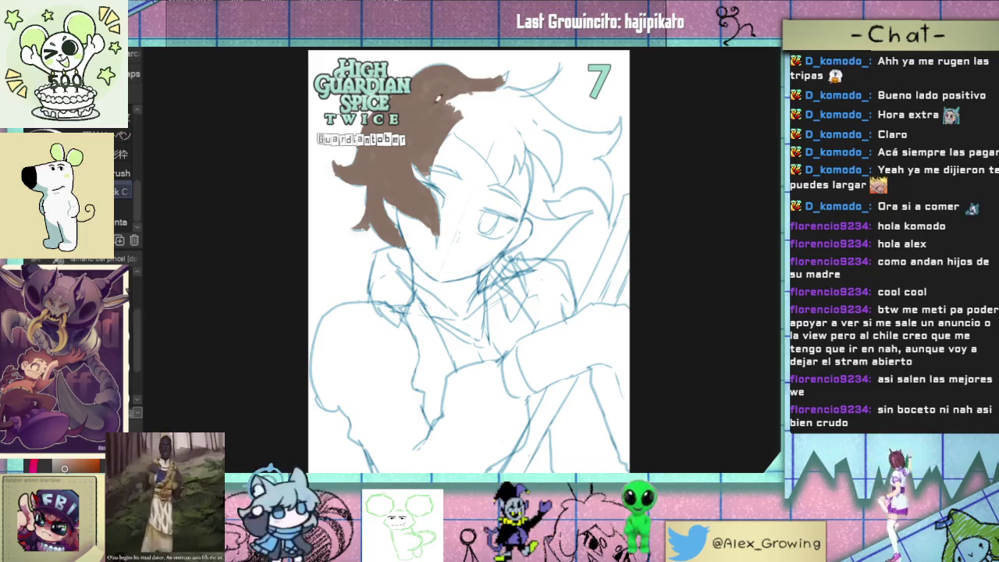
{"action": "mouse_move", "coordinate": [457, 106]}
{"action": "left_mouse_down"}
{"action": "mouse_move", "coordinate": [475, 81]}
{"action": "mouse_move", "coordinate": [513, 78]}
{"action": "mouse_move", "coordinate": [500, 78]}
{"action": "left_mouse_up"}
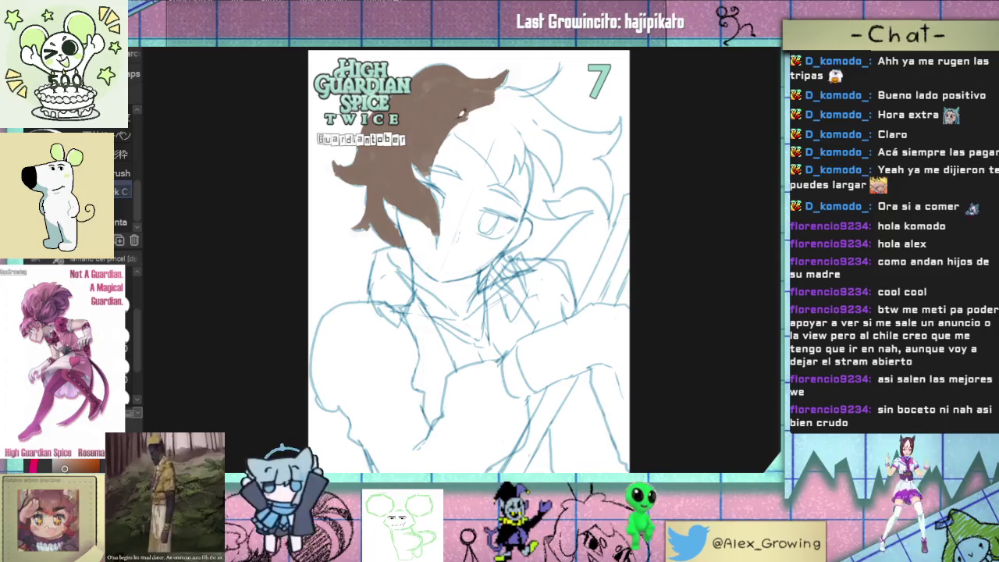
{"action": "mouse_move", "coordinate": [443, 117]}
{"action": "left_mouse_down"}
{"action": "mouse_move", "coordinate": [342, 348]}
{"action": "mouse_move", "coordinate": [363, 267]}
{"action": "left_mouse_up"}
{"action": "left_click_drag", "start_coordinate": [365, 334], "coordinate": [390, 246]}
{"action": "left_click_drag", "start_coordinate": [277, 301], "coordinate": [266, 258]}
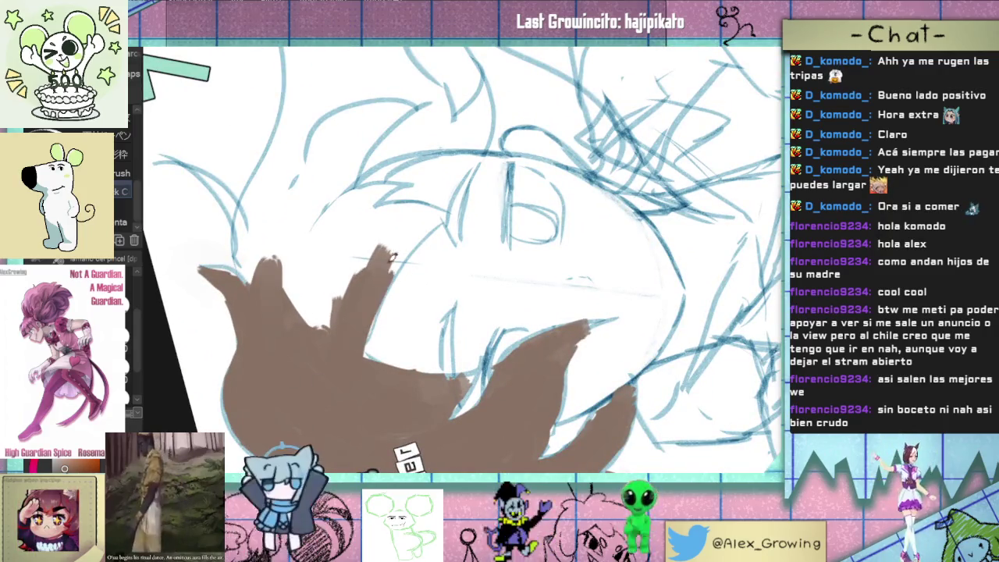
Step: Paint a brown hooked hair spike, filling its inside and widening its tip
{"action": "left_click_drag", "start_coordinate": [388, 265], "coordinate": [434, 209]}
{"action": "mouse_move", "coordinate": [317, 324]}
{"action": "left_mouse_down"}
{"action": "mouse_move", "coordinate": [380, 231]}
{"action": "mouse_move", "coordinate": [320, 328]}
{"action": "left_mouse_up"}
{"action": "left_click_drag", "start_coordinate": [390, 258], "coordinate": [335, 367]}
{"action": "mouse_move", "coordinate": [343, 328]}
{"action": "left_mouse_down"}
{"action": "mouse_move", "coordinate": [363, 277]}
{"action": "mouse_move", "coordinate": [412, 233]}
{"action": "left_mouse_up"}
{"action": "left_click_drag", "start_coordinate": [359, 265], "coordinate": [324, 359]}
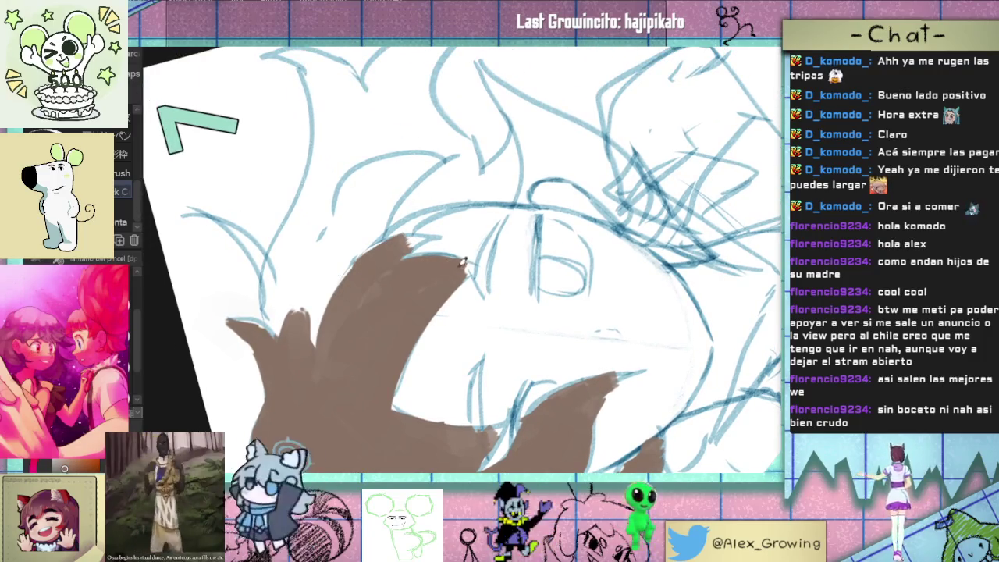
{"action": "mouse_move", "coordinate": [376, 276]}
{"action": "left_mouse_down"}
{"action": "mouse_move", "coordinate": [422, 300]}
{"action": "mouse_move", "coordinate": [413, 274]}
{"action": "mouse_move", "coordinate": [468, 256]}
{"action": "left_mouse_up"}
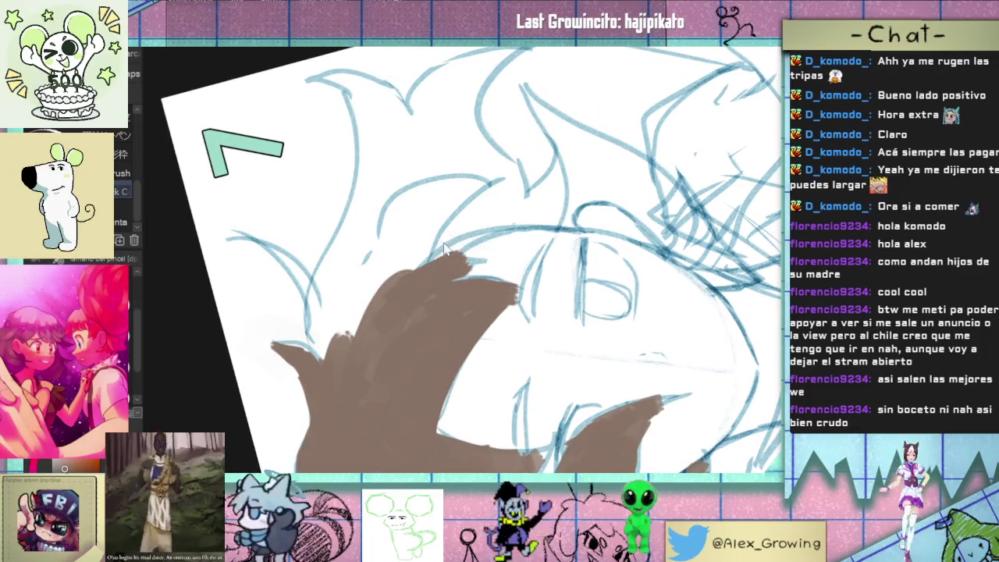
Step: Add brown hair spikes running up-right, tidy the lower-left edge, and fill gaps between spikes
{"action": "left_click_drag", "start_coordinate": [367, 312], "coordinate": [426, 201]}
{"action": "left_click_drag", "start_coordinate": [402, 273], "coordinate": [446, 203]}
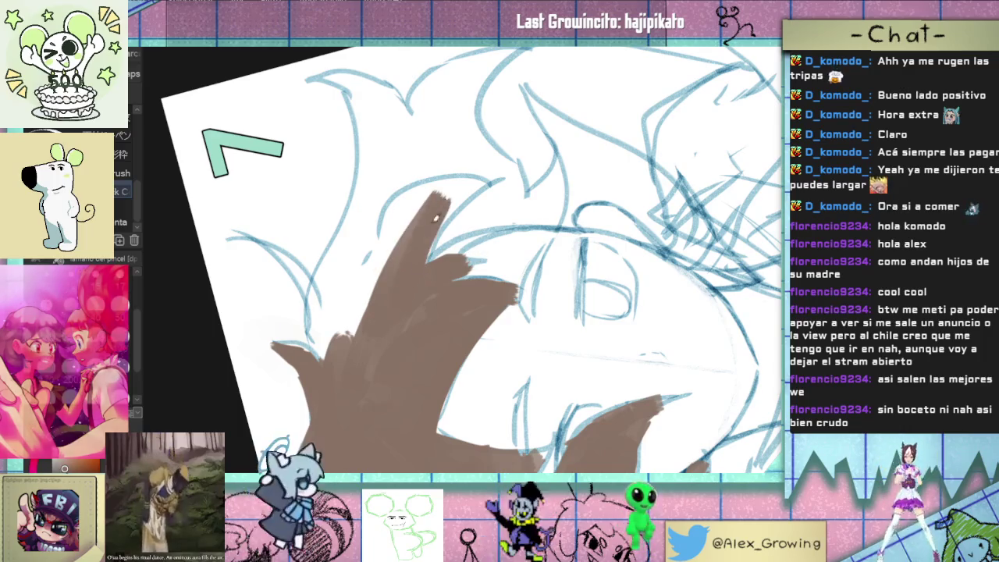
{"action": "left_click_drag", "start_coordinate": [427, 261], "coordinate": [465, 184]}
{"action": "left_click_drag", "start_coordinate": [447, 226], "coordinate": [473, 181]}
{"action": "mouse_move", "coordinate": [394, 234]}
{"action": "left_mouse_down"}
{"action": "mouse_move", "coordinate": [480, 178]}
{"action": "mouse_move", "coordinate": [383, 292]}
{"action": "mouse_move", "coordinate": [417, 187]}
{"action": "left_mouse_up"}
{"action": "mouse_move", "coordinate": [347, 332]}
{"action": "left_mouse_down"}
{"action": "mouse_move", "coordinate": [404, 203]}
{"action": "mouse_move", "coordinate": [472, 179]}
{"action": "left_mouse_up"}
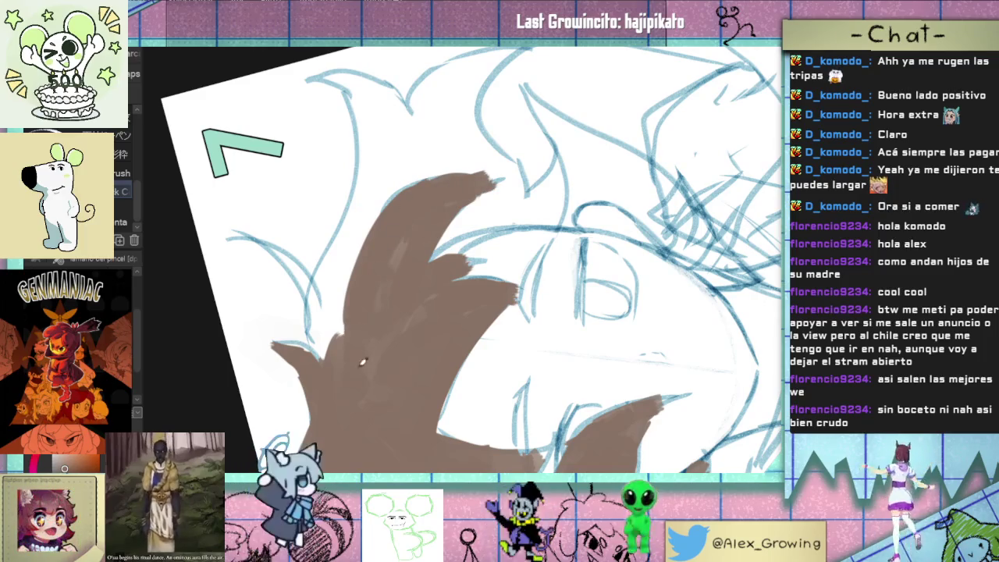
{"action": "left_click_drag", "start_coordinate": [364, 374], "coordinate": [383, 423]}
{"action": "left_click_drag", "start_coordinate": [311, 391], "coordinate": [350, 414]}
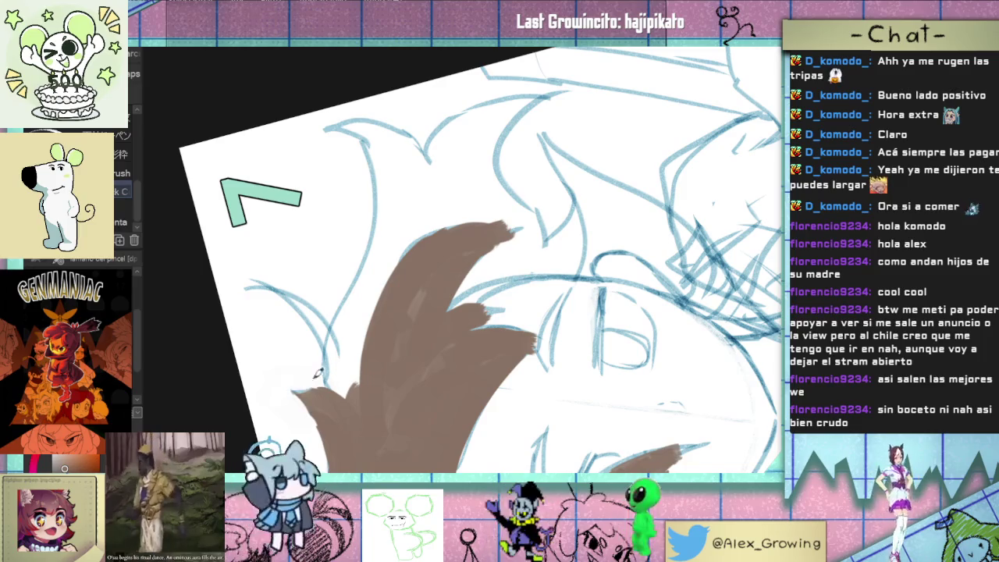
{"action": "mouse_move", "coordinate": [330, 368]}
{"action": "left_mouse_down"}
{"action": "mouse_move", "coordinate": [385, 302]}
{"action": "mouse_move", "coordinate": [414, 234]}
{"action": "mouse_move", "coordinate": [474, 263]}
{"action": "mouse_move", "coordinate": [486, 202]}
{"action": "mouse_move", "coordinate": [433, 252]}
{"action": "mouse_move", "coordinate": [492, 168]}
{"action": "mouse_move", "coordinate": [474, 265]}
{"action": "left_mouse_up"}
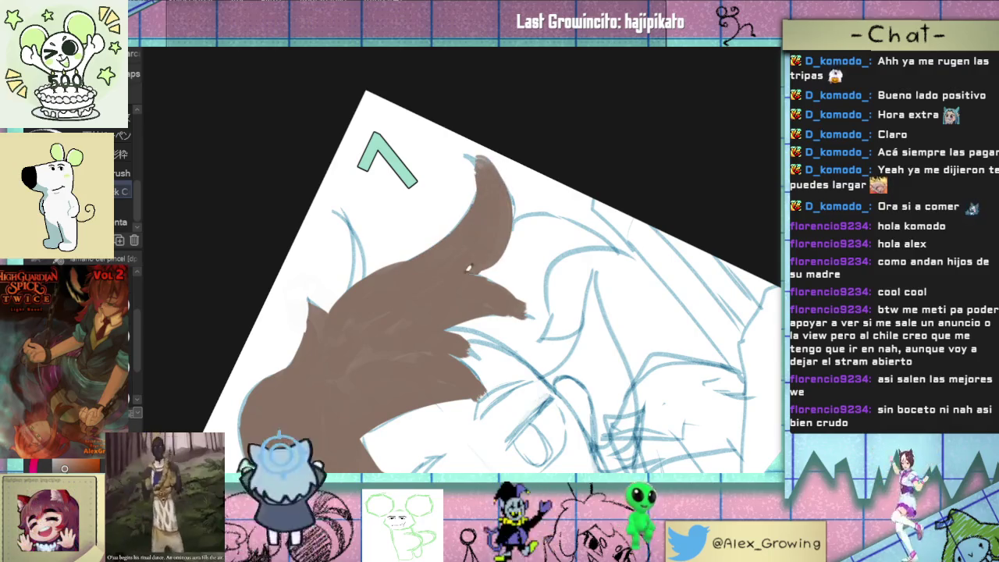
Step: Rotate the view and paint a brown spike on the right, filling the white gap beside it
{"action": "left_click_drag", "start_coordinate": [474, 224], "coordinate": [574, 211]}
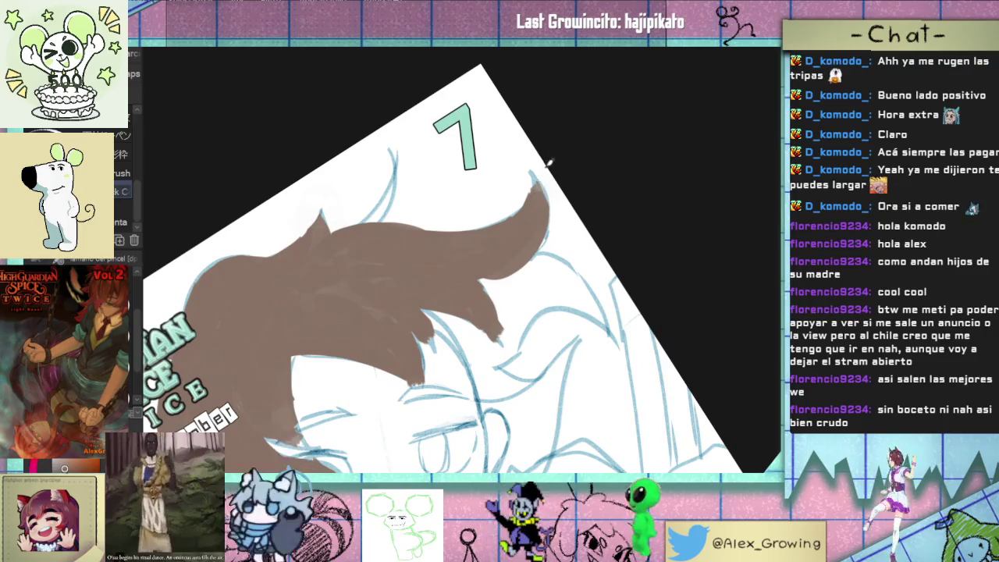
{"action": "mouse_move", "coordinate": [539, 256]}
{"action": "left_mouse_down"}
{"action": "mouse_move", "coordinate": [468, 219]}
{"action": "mouse_move", "coordinate": [383, 217]}
{"action": "mouse_move", "coordinate": [504, 243]}
{"action": "left_mouse_up"}
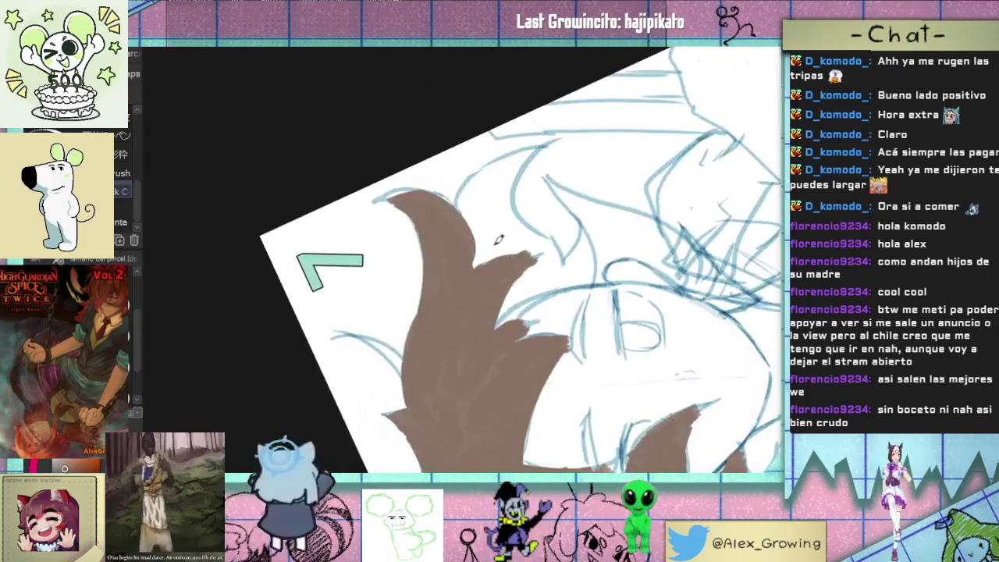
{"action": "mouse_move", "coordinate": [460, 207]}
{"action": "left_mouse_down"}
{"action": "mouse_move", "coordinate": [488, 167]}
{"action": "mouse_move", "coordinate": [537, 146]}
{"action": "mouse_move", "coordinate": [500, 234]}
{"action": "mouse_move", "coordinate": [511, 250]}
{"action": "mouse_move", "coordinate": [495, 253]}
{"action": "left_mouse_up"}
{"action": "mouse_move", "coordinate": [521, 165]}
{"action": "left_mouse_down"}
{"action": "mouse_move", "coordinate": [523, 234]}
{"action": "mouse_move", "coordinate": [554, 261]}
{"action": "mouse_move", "coordinate": [499, 320]}
{"action": "mouse_move", "coordinate": [587, 264]}
{"action": "mouse_move", "coordinate": [583, 248]}
{"action": "mouse_move", "coordinate": [525, 223]}
{"action": "mouse_move", "coordinate": [561, 243]}
{"action": "mouse_move", "coordinate": [590, 234]}
{"action": "mouse_move", "coordinate": [573, 199]}
{"action": "left_mouse_up"}
Step: With the canvas mirrored, fill the hair's left and upper-left edges brown, then reset the view
{"action": "key", "text": "h"}
{"action": "mouse_move", "coordinate": [487, 359]}
{"action": "left_mouse_down"}
{"action": "mouse_move", "coordinate": [471, 282]}
{"action": "mouse_move", "coordinate": [452, 320]}
{"action": "mouse_move", "coordinate": [487, 298]}
{"action": "mouse_move", "coordinate": [472, 230]}
{"action": "mouse_move", "coordinate": [492, 204]}
{"action": "mouse_move", "coordinate": [425, 313]}
{"action": "mouse_move", "coordinate": [443, 293]}
{"action": "mouse_move", "coordinate": [386, 360]}
{"action": "left_mouse_up"}
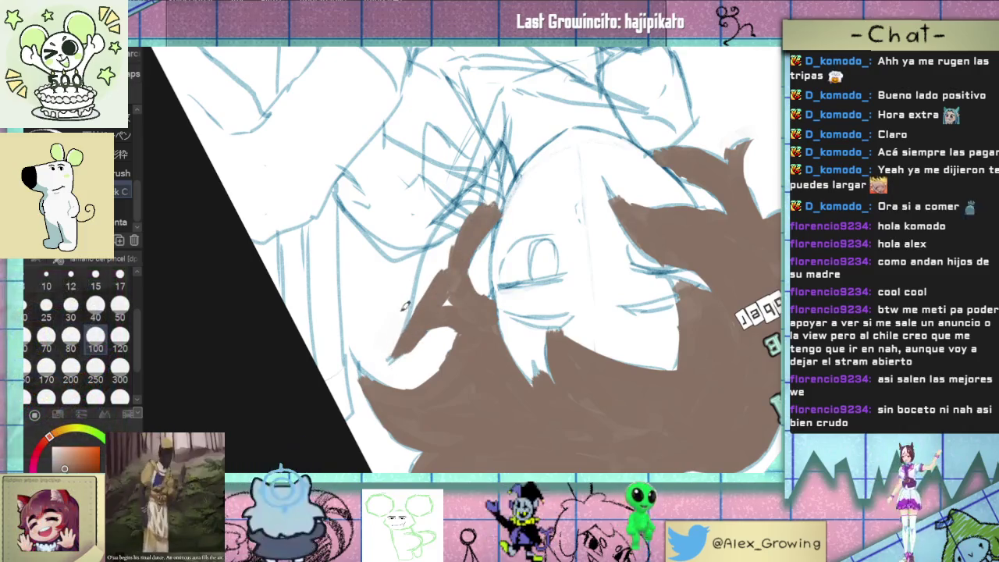
{"action": "mouse_move", "coordinate": [406, 299]}
{"action": "left_mouse_down"}
{"action": "mouse_move", "coordinate": [429, 274]}
{"action": "mouse_move", "coordinate": [455, 287]}
{"action": "mouse_move", "coordinate": [425, 248]}
{"action": "mouse_move", "coordinate": [459, 223]}
{"action": "left_mouse_up"}
{"action": "left_click_drag", "start_coordinate": [445, 263], "coordinate": [484, 212]}
{"action": "left_click_drag", "start_coordinate": [492, 275], "coordinate": [512, 222]}
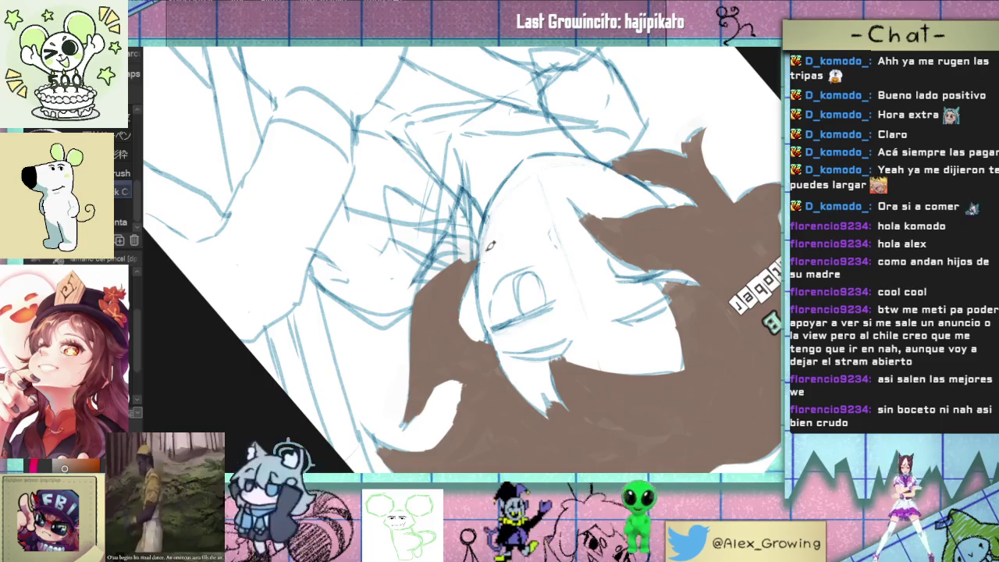
{"action": "key", "text": "ctrl+0"}
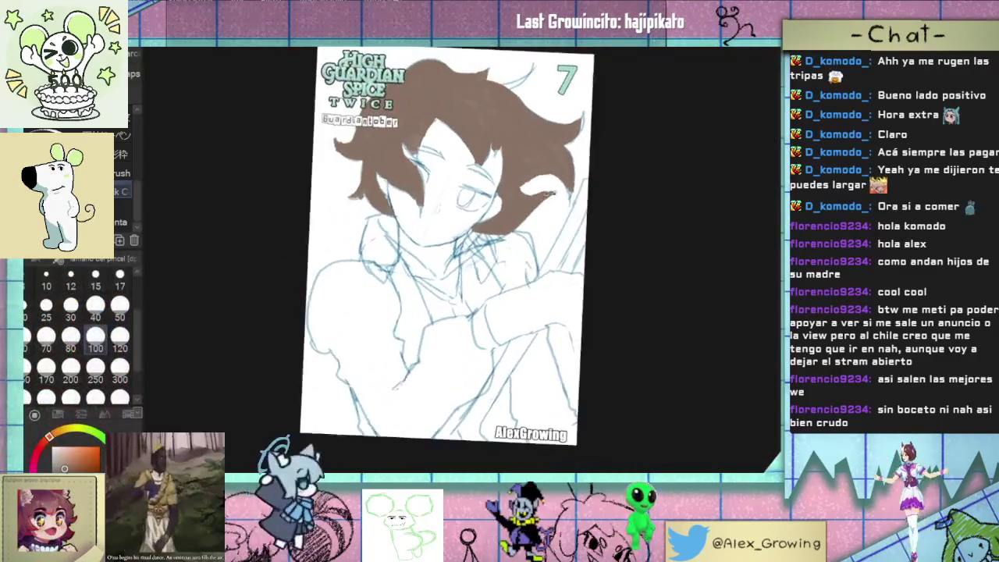
Step: Extend the brown hair lock down and to the right, zooming to check it
{"action": "scroll", "coordinate": [494, 225], "scroll_direction": "up", "scroll_amount": 2}
{"action": "left_click_drag", "start_coordinate": [468, 228], "coordinate": [509, 255]}
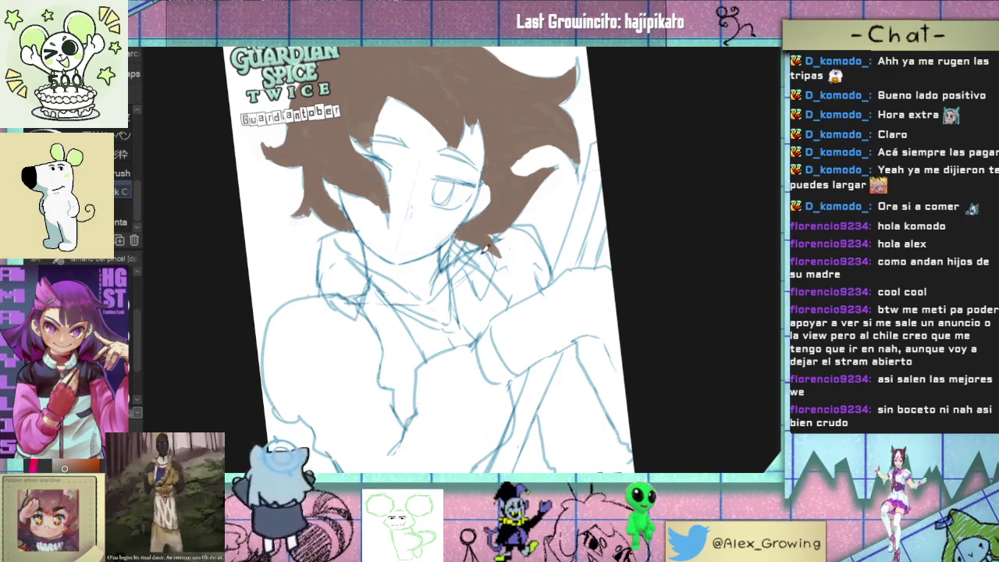
{"action": "scroll", "coordinate": [515, 247], "scroll_direction": "up", "scroll_amount": 3}
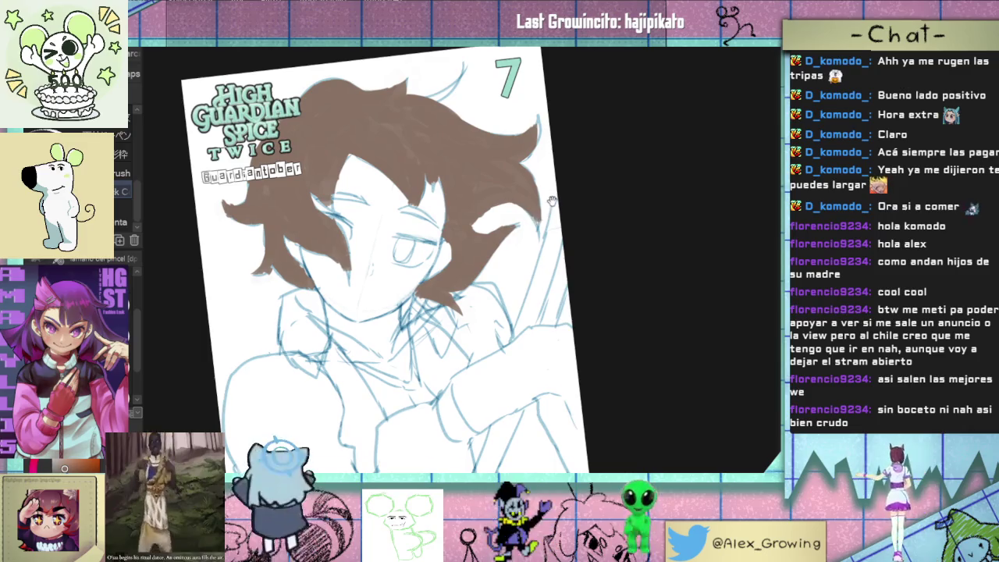
{"action": "scroll", "coordinate": [551, 199], "scroll_direction": "down", "scroll_amount": 3}
{"action": "scroll", "coordinate": [502, 217], "scroll_direction": "up", "scroll_amount": 5}
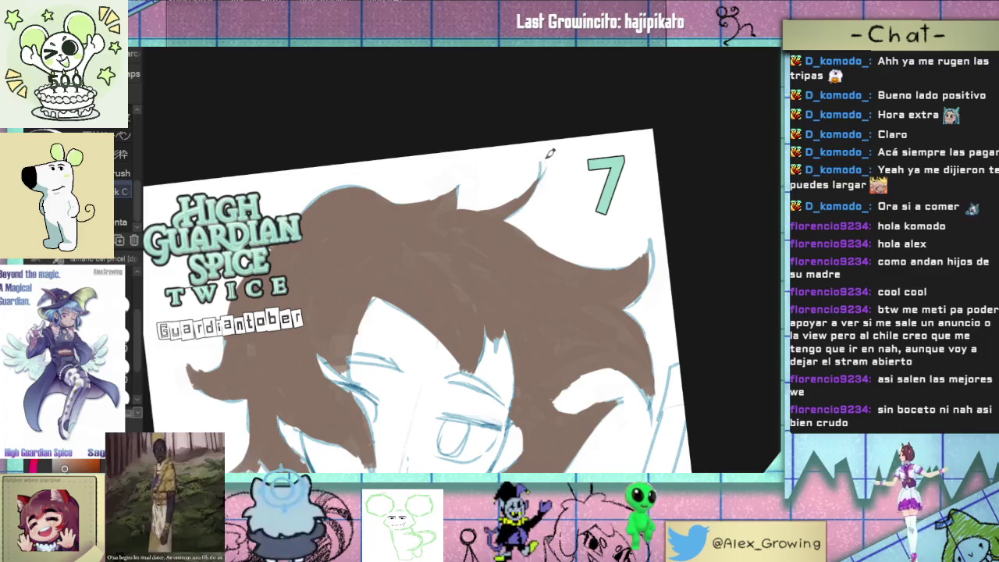
{"action": "scroll", "coordinate": [518, 231], "scroll_direction": "down", "scroll_amount": 3}
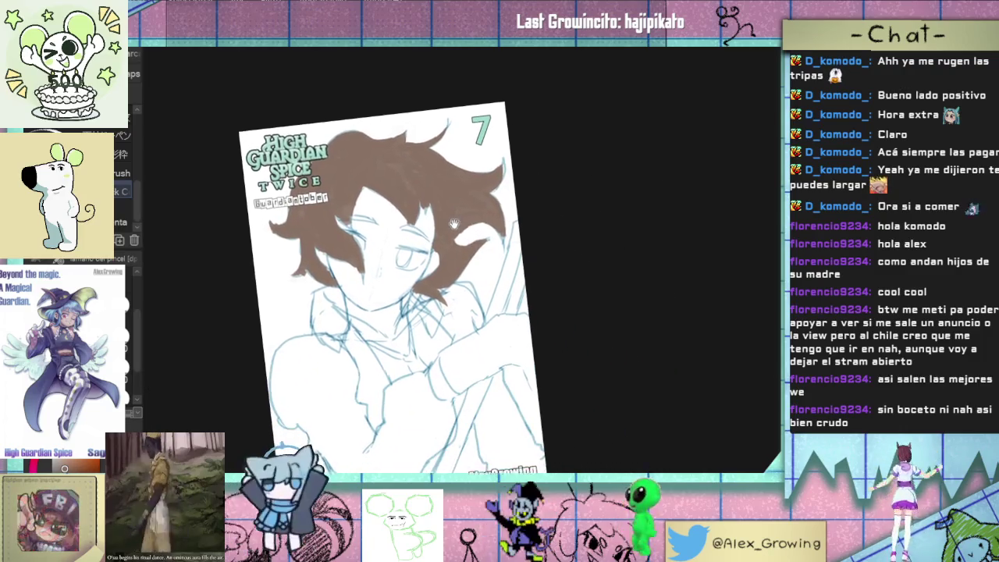
{"action": "scroll", "coordinate": [343, 280], "scroll_direction": "up", "scroll_amount": 3}
{"action": "scroll", "coordinate": [344, 280], "scroll_direction": "up", "scroll_amount": 3}
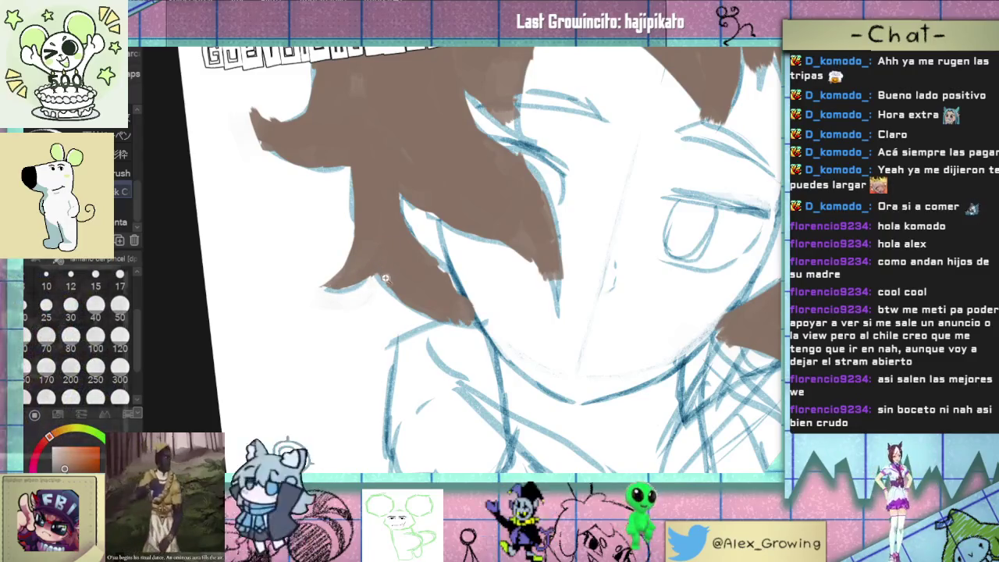
{"action": "scroll", "coordinate": [381, 314], "scroll_direction": "down", "scroll_amount": 3}
{"action": "scroll", "coordinate": [382, 314], "scroll_direction": "up", "scroll_amount": 3}
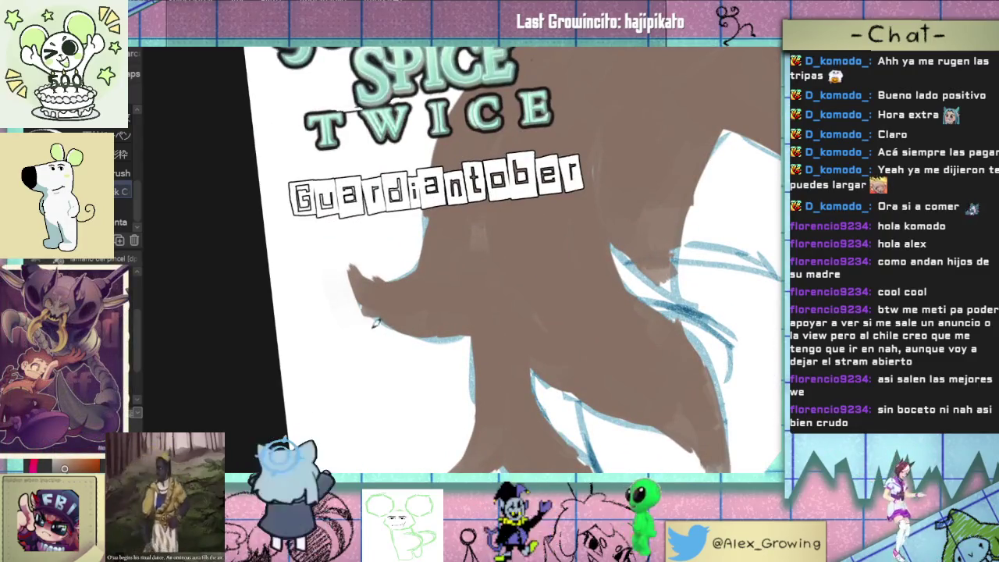
Step: Undo the stray brown strokes left of the hair and zoom around to inspect the flats
{"action": "key", "text": "ctrl+z"}
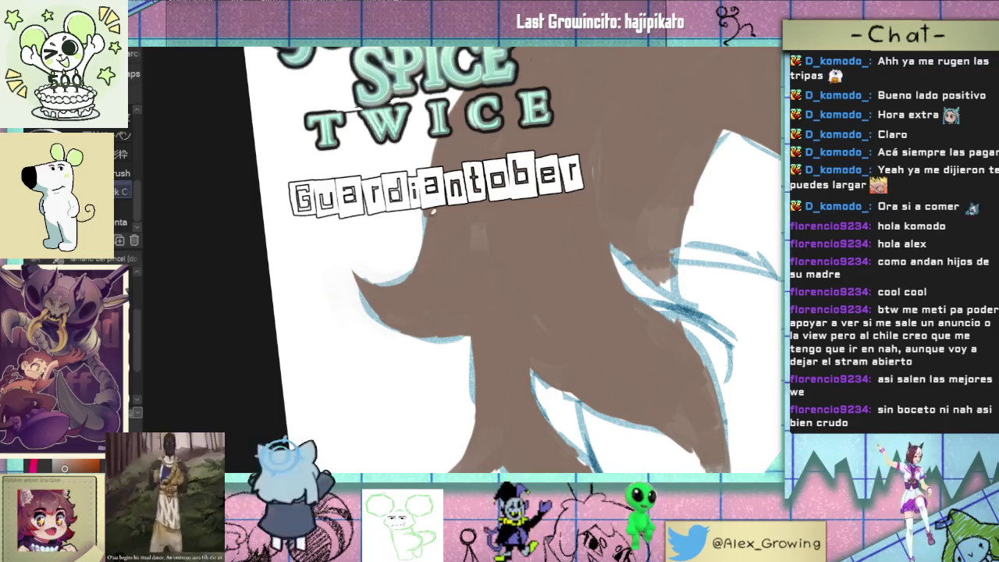
{"action": "scroll", "coordinate": [383, 317], "scroll_direction": "down", "scroll_amount": 3}
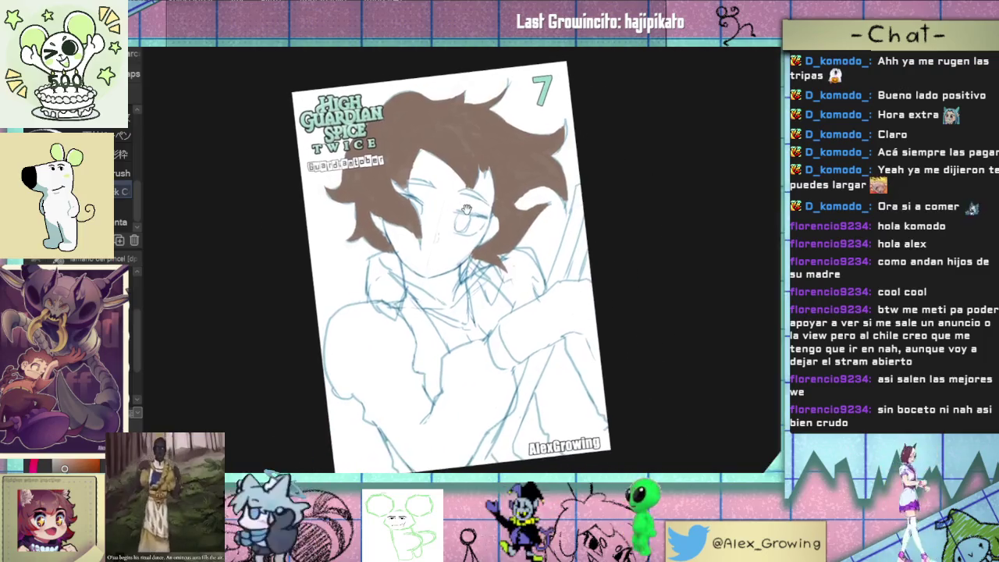
{"action": "scroll", "coordinate": [404, 244], "scroll_direction": "up", "scroll_amount": 5}
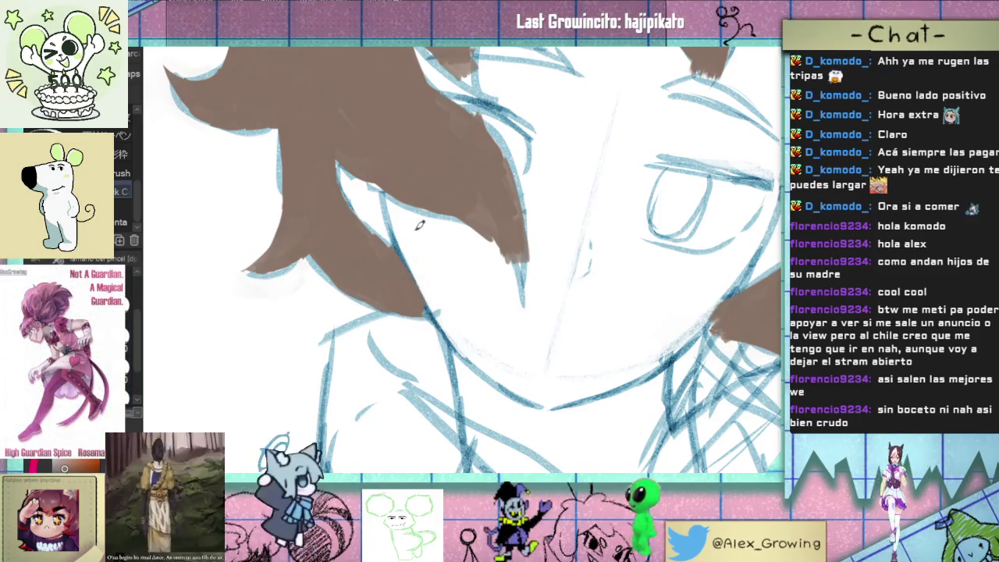
{"action": "scroll", "coordinate": [418, 223], "scroll_direction": "down", "scroll_amount": 5}
{"action": "scroll", "coordinate": [421, 234], "scroll_direction": "down", "scroll_amount": 2}
{"action": "scroll", "coordinate": [444, 270], "scroll_direction": "up", "scroll_amount": 7}
{"action": "scroll", "coordinate": [444, 270], "scroll_direction": "up", "scroll_amount": 1}
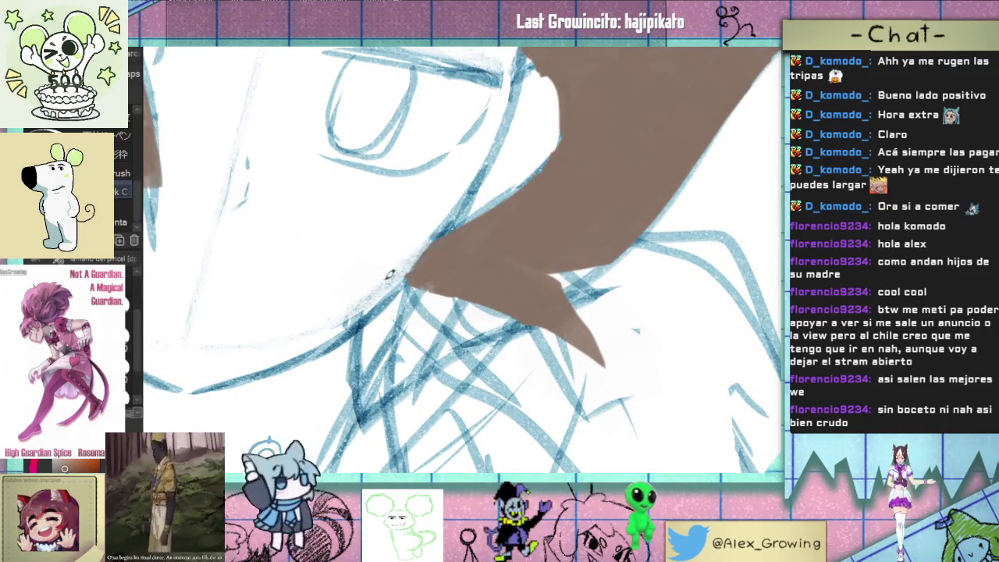
{"action": "scroll", "coordinate": [373, 289], "scroll_direction": "down", "scroll_amount": 2}
{"action": "scroll", "coordinate": [390, 281], "scroll_direction": "down", "scroll_amount": 1}
{"action": "scroll", "coordinate": [406, 277], "scroll_direction": "down", "scroll_amount": 1}
{"action": "scroll", "coordinate": [428, 268], "scroll_direction": "down", "scroll_amount": 1}
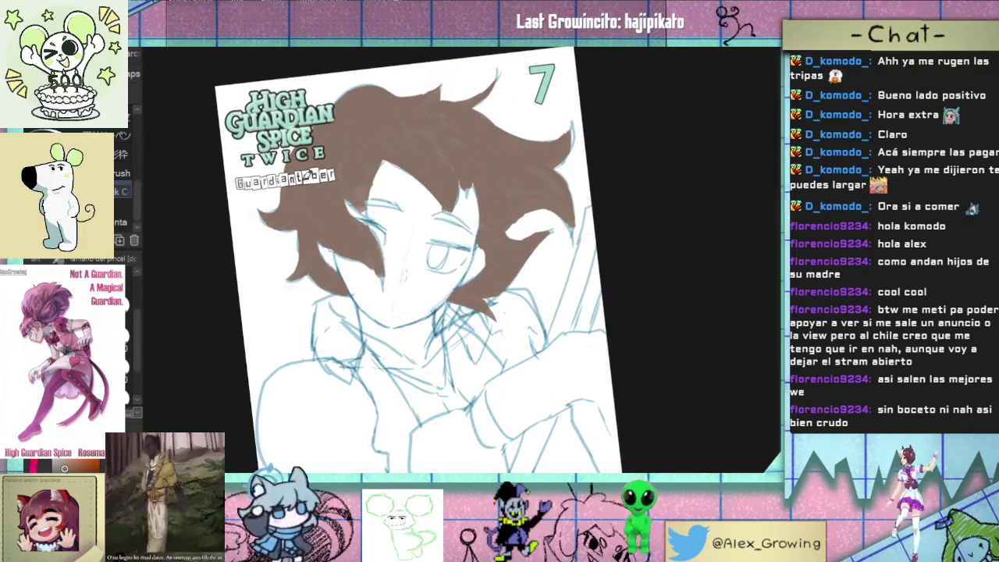
{"action": "scroll", "coordinate": [349, 150], "scroll_direction": "up", "scroll_amount": 4}
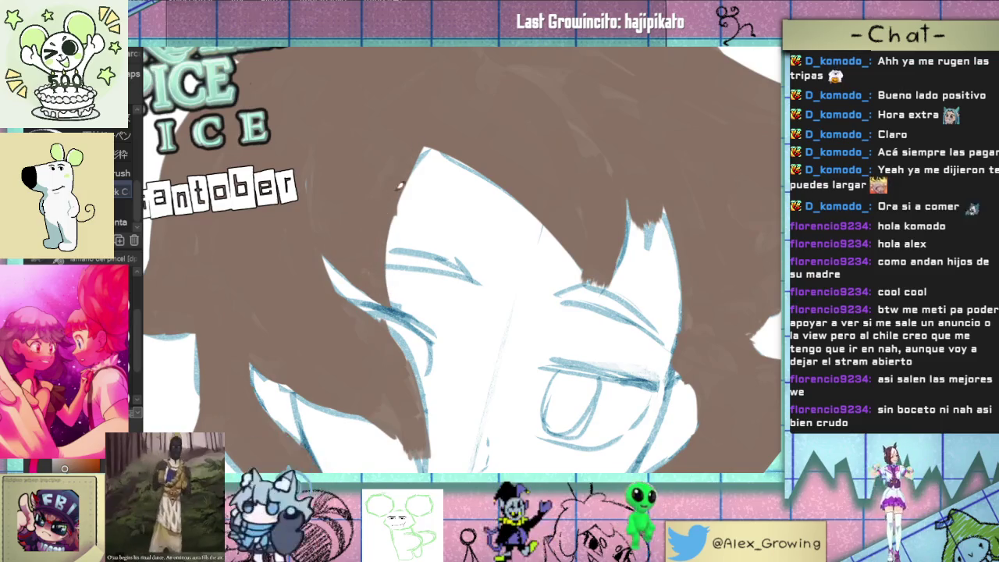
{"action": "scroll", "coordinate": [418, 170], "scroll_direction": "down", "scroll_amount": 5}
{"action": "scroll", "coordinate": [419, 169], "scroll_direction": "up", "scroll_amount": 1}
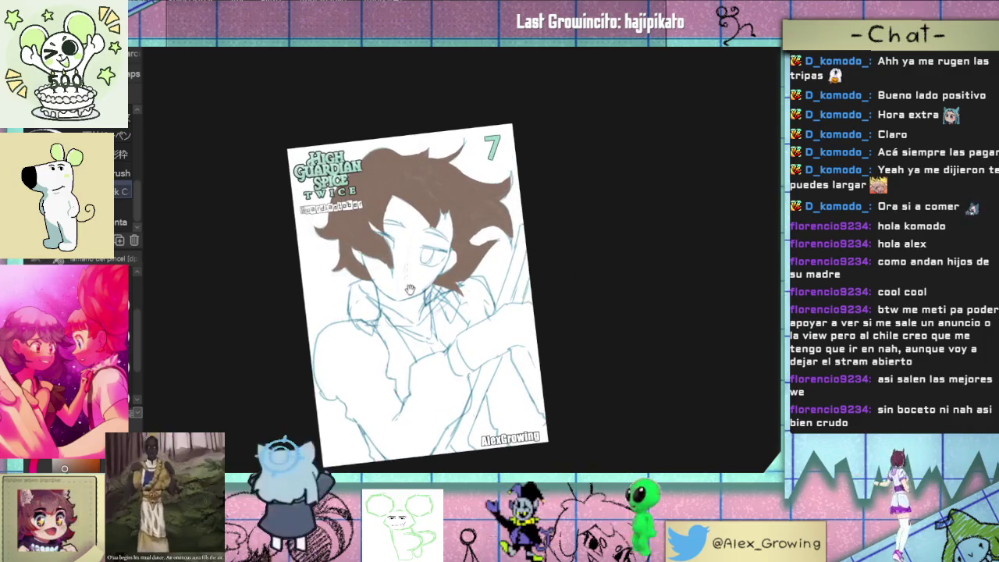
Step: Reshape the brown notch between the fringe spikes and cover the white streak below it
{"action": "scroll", "coordinate": [483, 199], "scroll_direction": "up", "scroll_amount": 4}
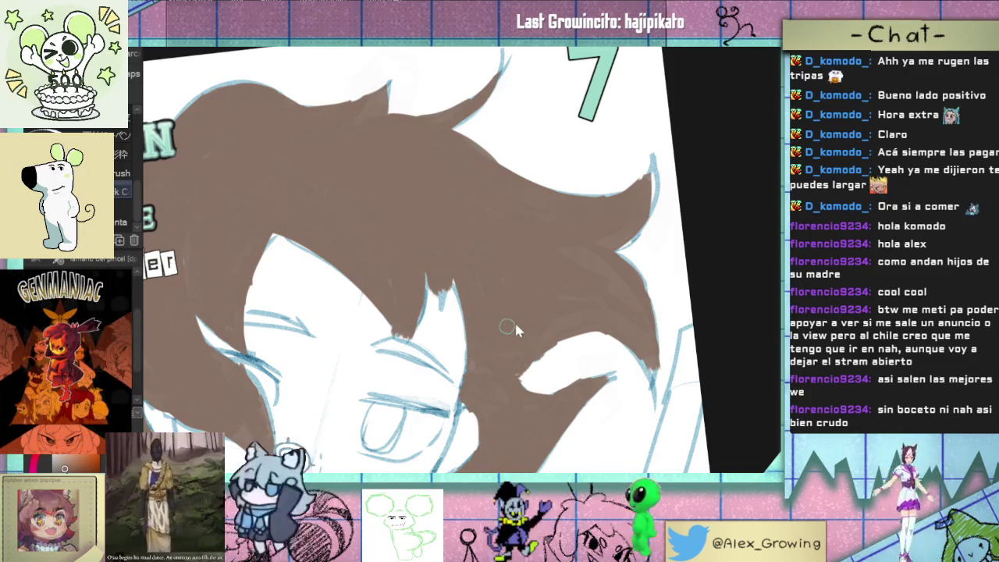
{"action": "scroll", "coordinate": [441, 294], "scroll_direction": "up", "scroll_amount": 2}
{"action": "mouse_move", "coordinate": [424, 245]}
{"action": "left_mouse_down"}
{"action": "mouse_move", "coordinate": [437, 328]}
{"action": "mouse_move", "coordinate": [417, 304]}
{"action": "left_mouse_up"}
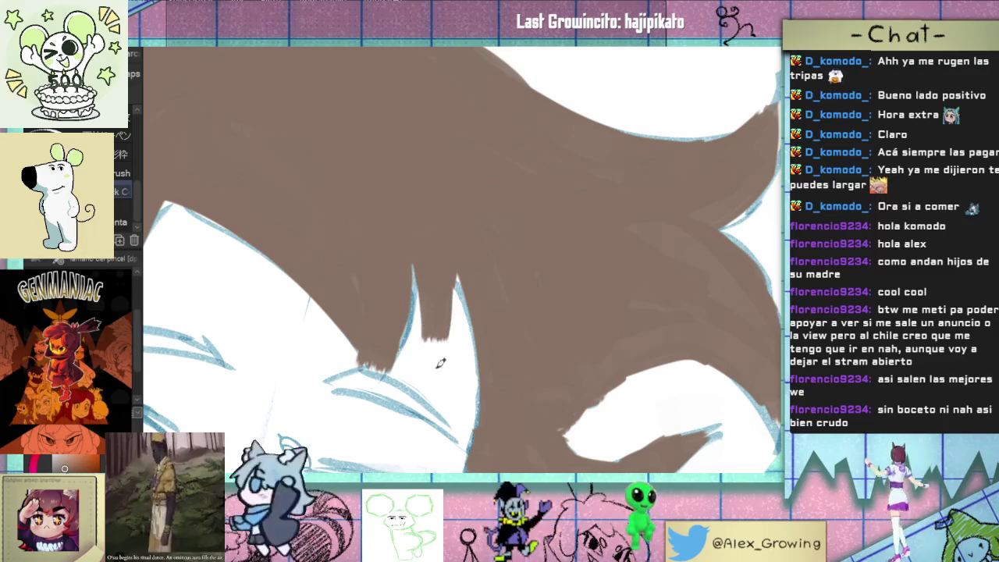
{"action": "key", "text": "ctrl+z"}
{"action": "key", "text": "ctrl+z"}
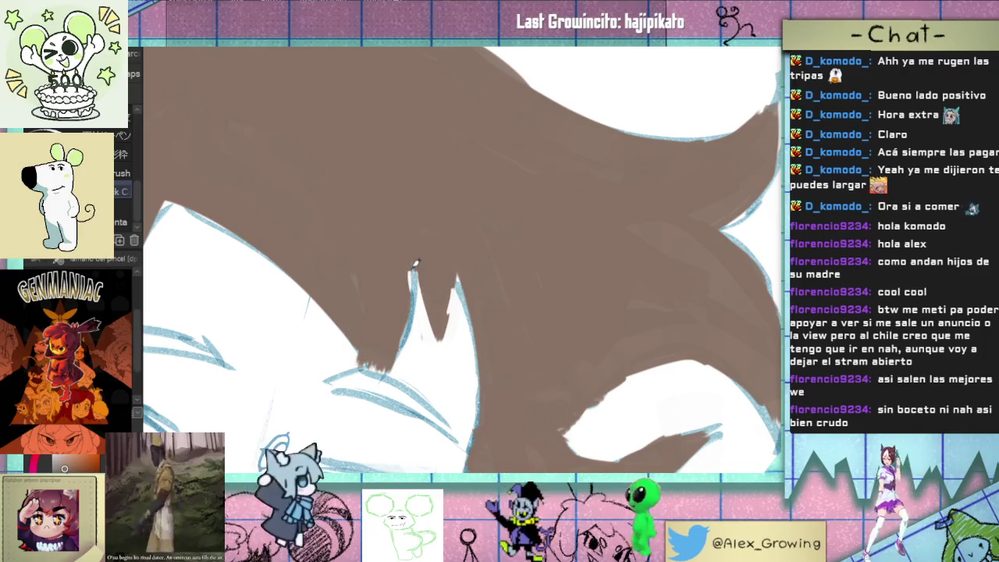
{"action": "left_click_drag", "start_coordinate": [412, 305], "coordinate": [416, 272]}
{"action": "left_click_drag", "start_coordinate": [441, 339], "coordinate": [455, 286]}
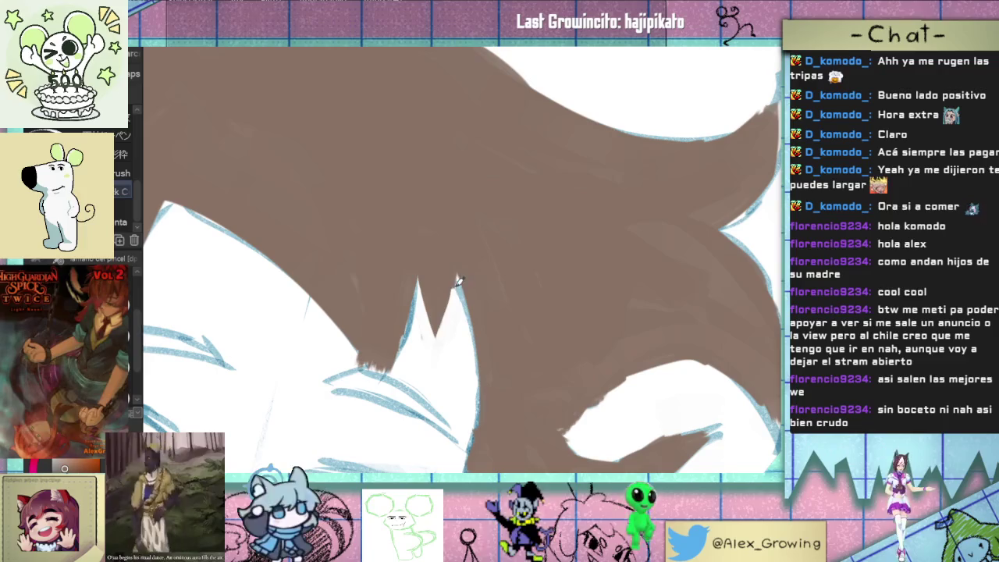
{"action": "scroll", "coordinate": [428, 344], "scroll_direction": "down", "scroll_amount": 5}
{"action": "scroll", "coordinate": [440, 282], "scroll_direction": "up", "scroll_amount": 4}
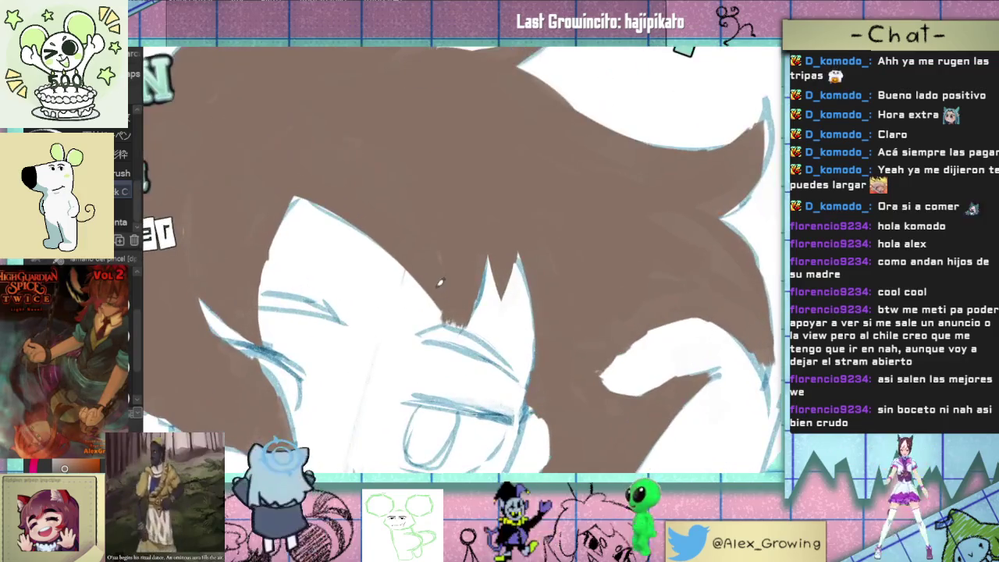
{"action": "mouse_move", "coordinate": [448, 319]}
{"action": "left_mouse_down"}
{"action": "mouse_move", "coordinate": [447, 297]}
{"action": "mouse_move", "coordinate": [453, 342]}
{"action": "left_mouse_up"}
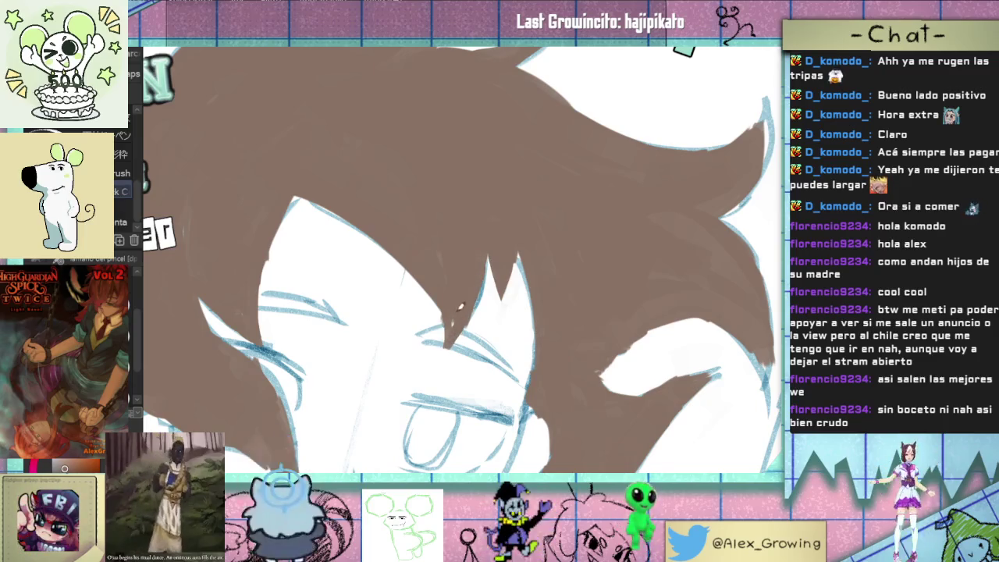
Step: Show the whole page, then rotate and zoom on the face to review the hair flats
{"action": "key", "text": "ctrl+0"}
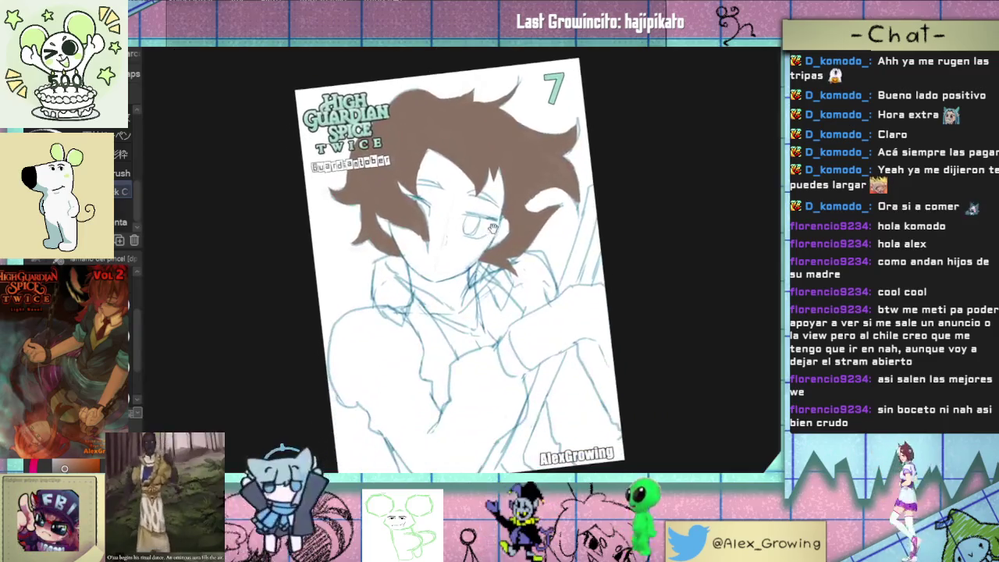
{"action": "mouse_move", "coordinate": [490, 325]}
{"action": "left_mouse_down"}
{"action": "mouse_move", "coordinate": [544, 389]}
{"action": "mouse_move", "coordinate": [568, 267]}
{"action": "left_mouse_up"}
{"action": "scroll", "coordinate": [547, 388], "scroll_direction": "up", "scroll_amount": 3}
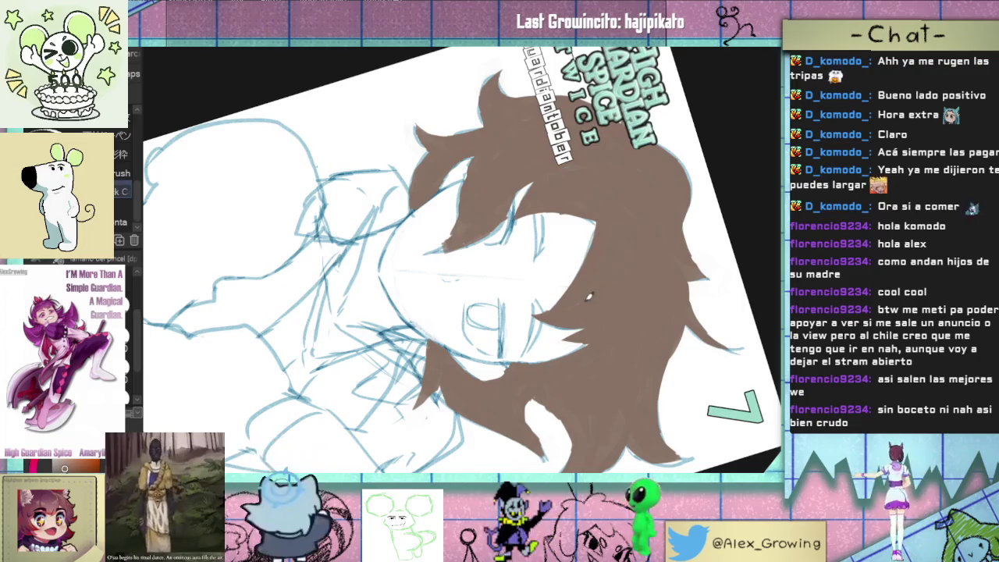
{"action": "left_click_drag", "start_coordinate": [585, 288], "coordinate": [596, 197]}
{"action": "left_click_drag", "start_coordinate": [581, 202], "coordinate": [544, 253]}
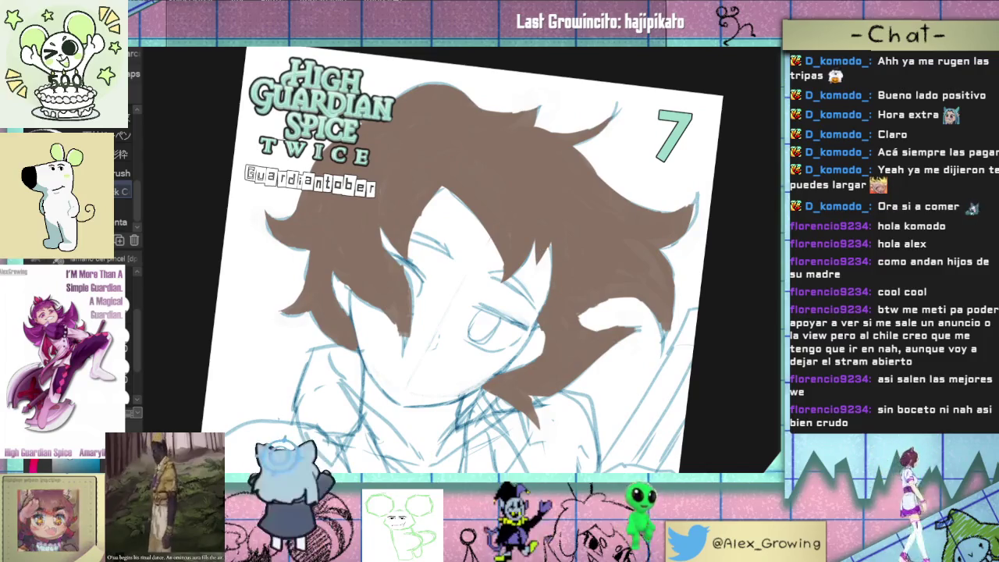
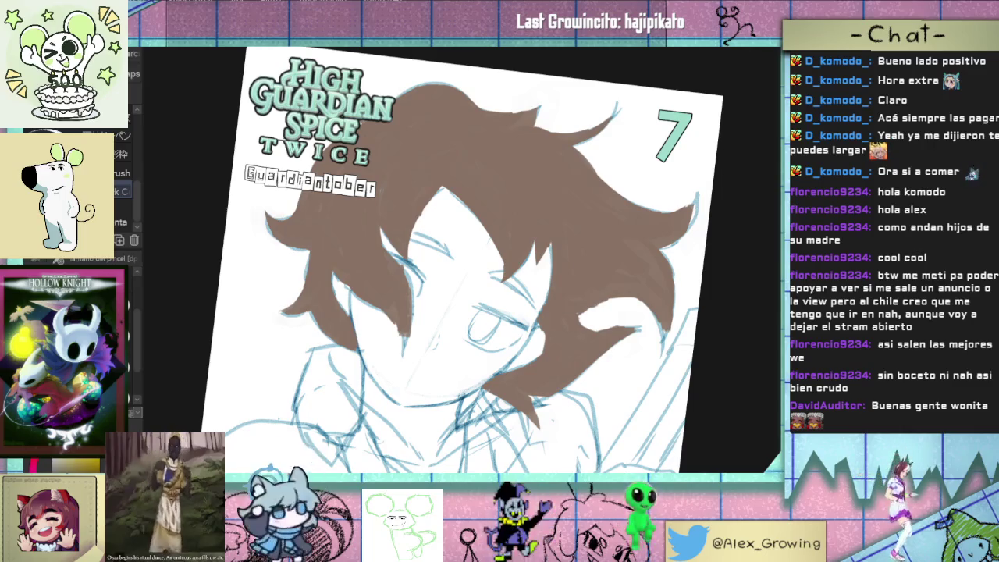
Step: Paint tan skin patches beside and above the eye, undoing a stray stroke
{"action": "key", "text": "ctrl+0"}
{"action": "left_click_drag", "start_coordinate": [433, 234], "coordinate": [422, 312]}
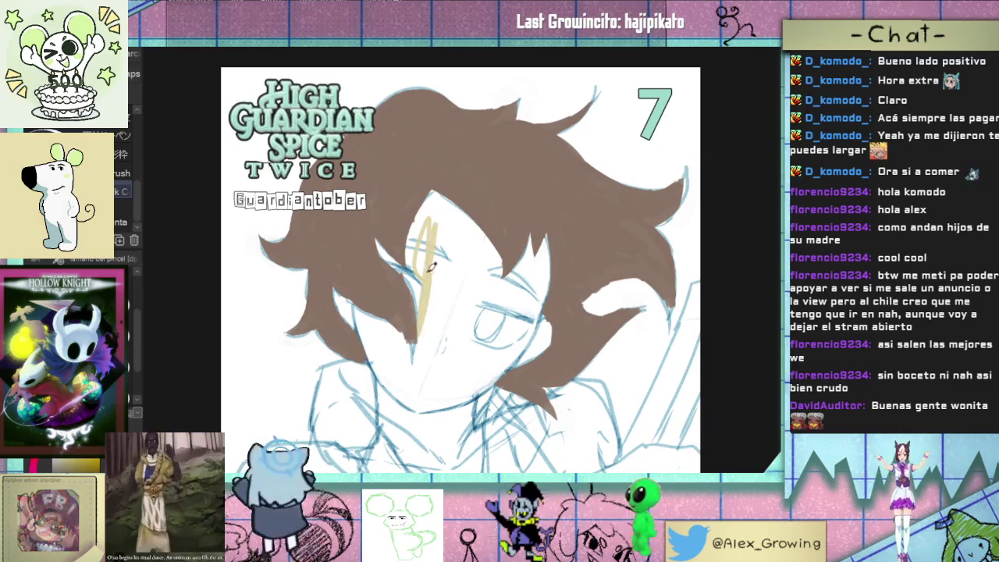
{"action": "key", "text": "ctrl+z"}
{"action": "key", "text": "ctrl+z"}
{"action": "left_click_drag", "start_coordinate": [430, 269], "coordinate": [449, 297]}
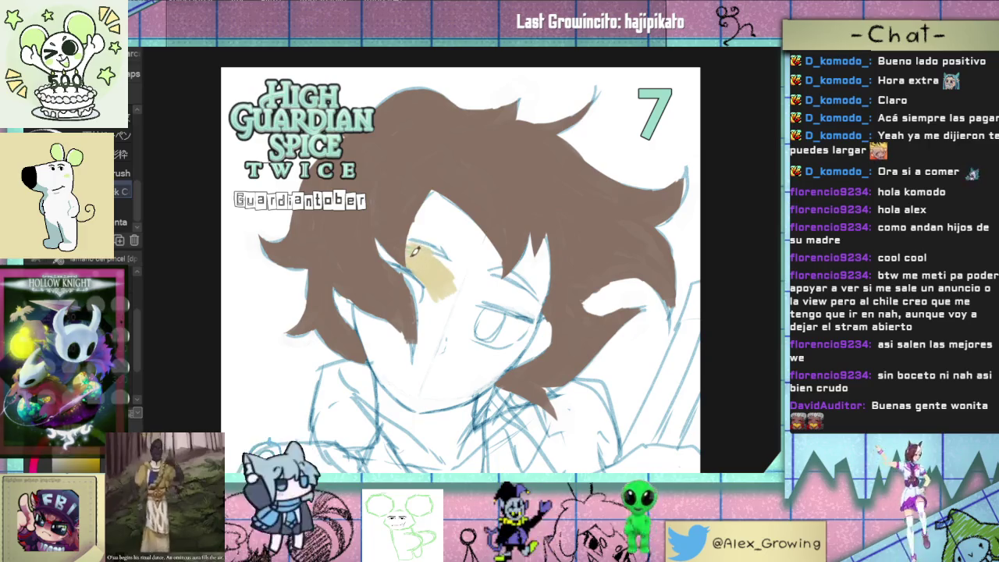
{"action": "mouse_move", "coordinate": [413, 242]}
{"action": "left_mouse_down"}
{"action": "mouse_move", "coordinate": [444, 224]}
{"action": "mouse_move", "coordinate": [453, 275]}
{"action": "mouse_move", "coordinate": [467, 214]}
{"action": "mouse_move", "coordinate": [495, 261]}
{"action": "mouse_move", "coordinate": [505, 240]}
{"action": "mouse_move", "coordinate": [533, 249]}
{"action": "mouse_move", "coordinate": [541, 266]}
{"action": "left_mouse_up"}
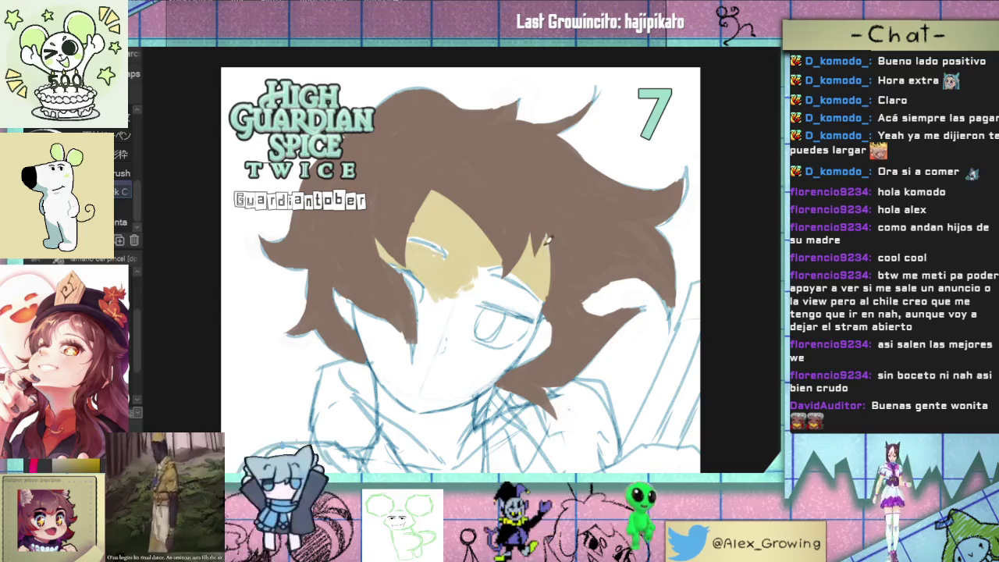
Step: Paint brown hair over the sketch line strip, extending it toward the upper right
{"action": "scroll", "coordinate": [447, 297], "scroll_direction": "up", "scroll_amount": 5}
{"action": "mouse_move", "coordinate": [425, 307]}
{"action": "left_mouse_down"}
{"action": "mouse_move", "coordinate": [404, 334]}
{"action": "mouse_move", "coordinate": [460, 270]}
{"action": "mouse_move", "coordinate": [432, 300]}
{"action": "mouse_move", "coordinate": [416, 289]}
{"action": "left_mouse_up"}
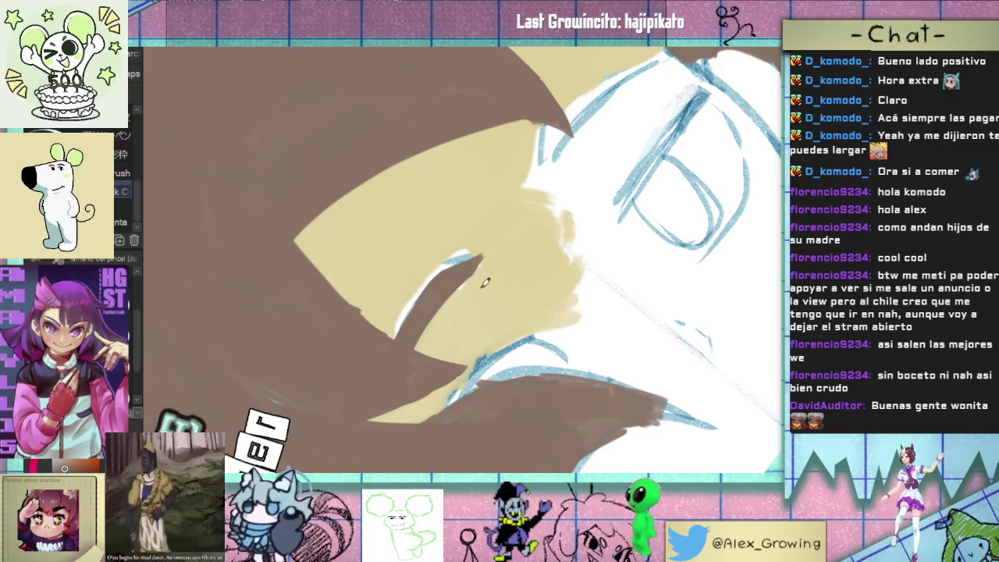
{"action": "left_click_drag", "start_coordinate": [520, 239], "coordinate": [422, 366]}
{"action": "mouse_move", "coordinate": [433, 290]}
{"action": "left_mouse_down"}
{"action": "mouse_move", "coordinate": [506, 210]}
{"action": "mouse_move", "coordinate": [555, 181]}
{"action": "left_mouse_up"}
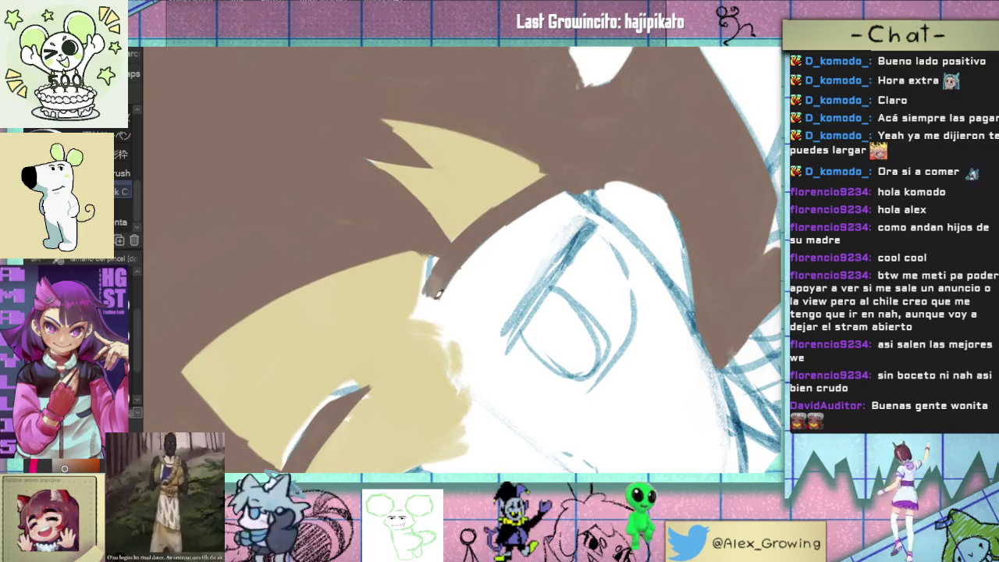
{"action": "left_click_drag", "start_coordinate": [421, 291], "coordinate": [451, 258]}
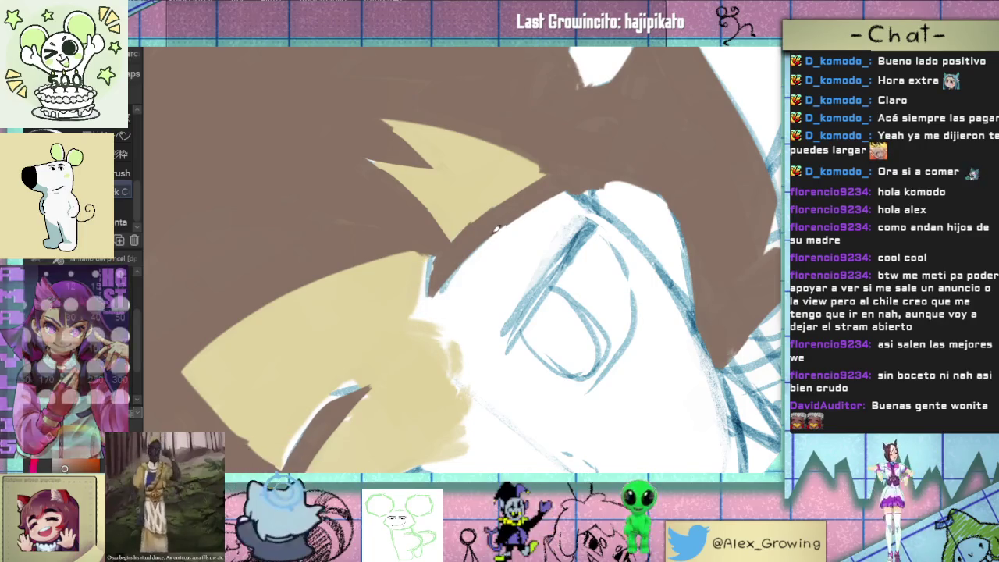
{"action": "scroll", "coordinate": [511, 240], "scroll_direction": "down", "scroll_amount": 2}
{"action": "scroll", "coordinate": [516, 244], "scroll_direction": "down", "scroll_amount": 3}
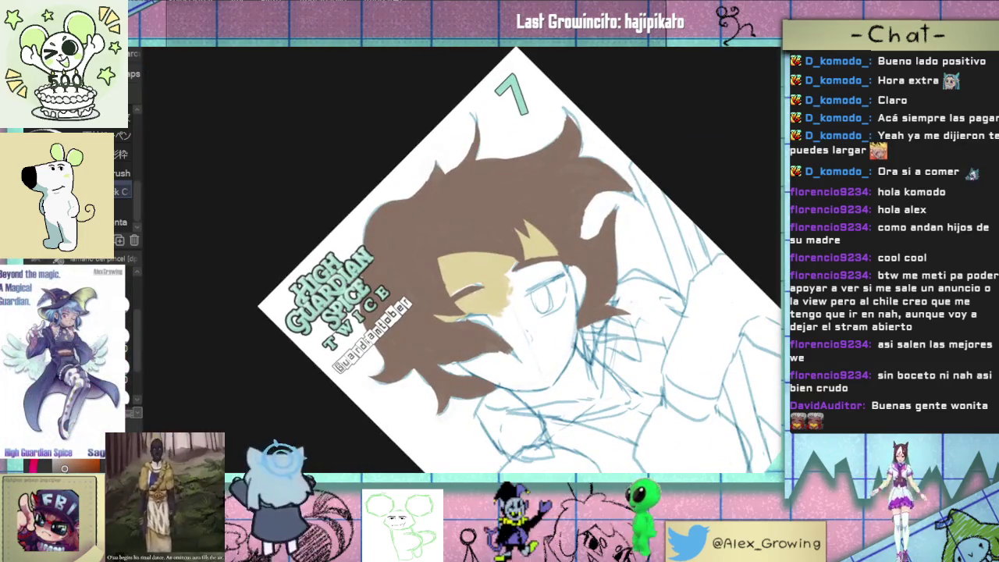
Step: Extend tan skin rightward beside the eye and add brown strands on the face's left side
{"action": "scroll", "coordinate": [480, 273], "scroll_direction": "up", "scroll_amount": 1}
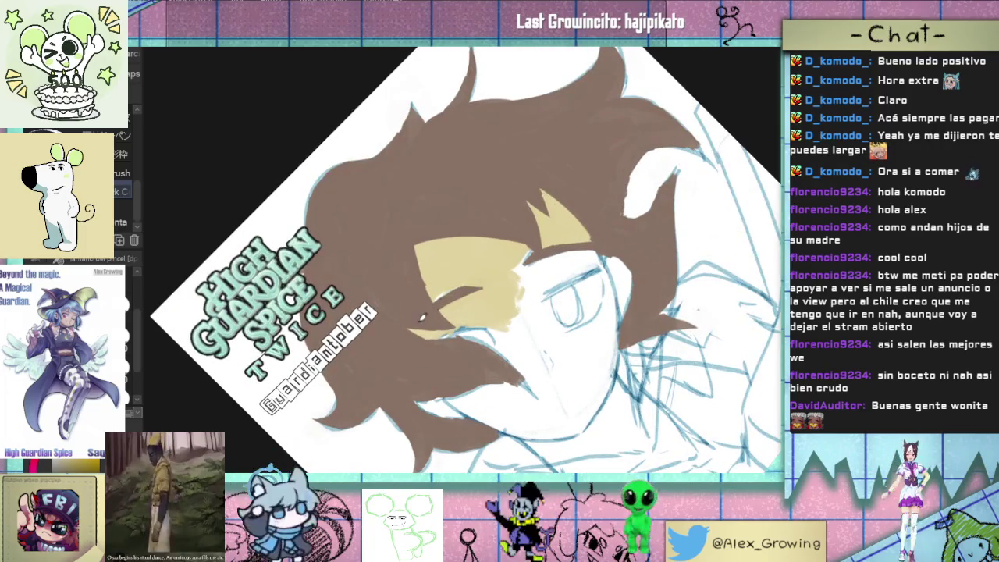
{"action": "mouse_move", "coordinate": [514, 257]}
{"action": "left_mouse_down"}
{"action": "mouse_move", "coordinate": [539, 287]}
{"action": "mouse_move", "coordinate": [570, 298]}
{"action": "left_mouse_up"}
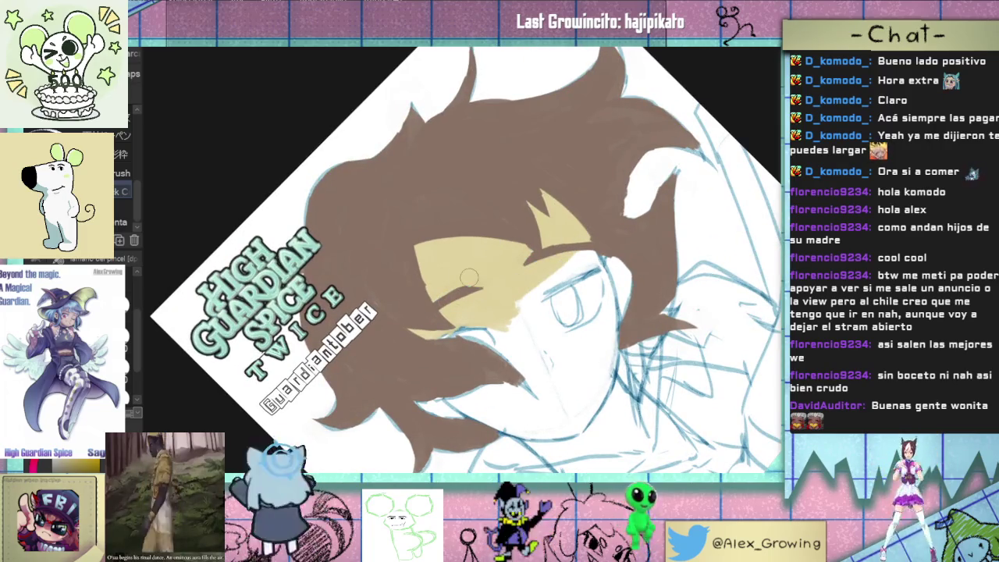
{"action": "mouse_move", "coordinate": [517, 264]}
{"action": "left_mouse_down"}
{"action": "mouse_move", "coordinate": [562, 289]}
{"action": "mouse_move", "coordinate": [602, 246]}
{"action": "mouse_move", "coordinate": [508, 320]}
{"action": "mouse_move", "coordinate": [515, 359]}
{"action": "mouse_move", "coordinate": [535, 292]}
{"action": "mouse_move", "coordinate": [542, 336]}
{"action": "mouse_move", "coordinate": [579, 327]}
{"action": "left_mouse_up"}
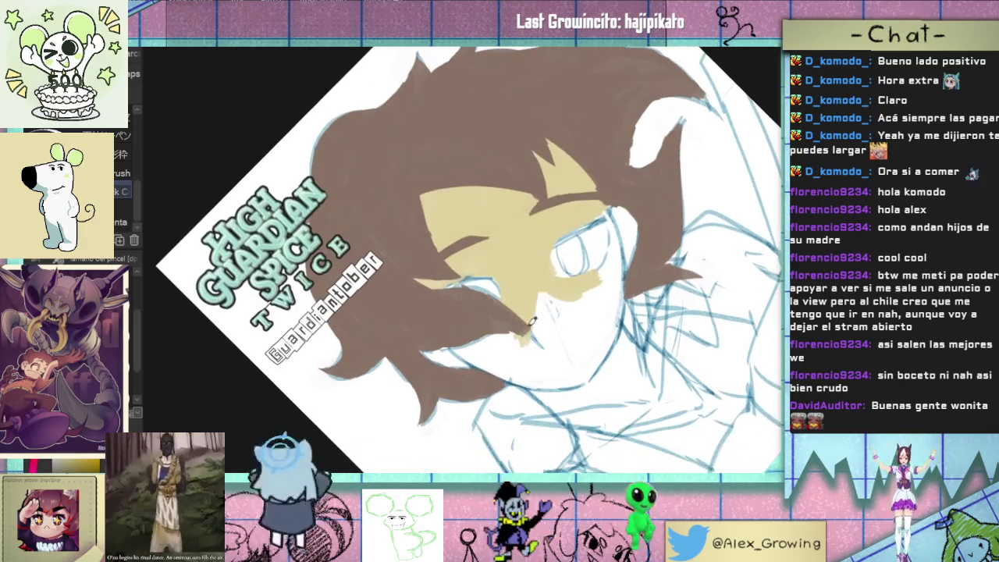
{"action": "mouse_move", "coordinate": [545, 357]}
{"action": "left_mouse_down"}
{"action": "mouse_move", "coordinate": [434, 272]}
{"action": "mouse_move", "coordinate": [414, 363]}
{"action": "left_mouse_up"}
{"action": "mouse_move", "coordinate": [419, 285]}
{"action": "left_mouse_down"}
{"action": "mouse_move", "coordinate": [399, 370]}
{"action": "mouse_move", "coordinate": [394, 347]}
{"action": "mouse_move", "coordinate": [402, 395]}
{"action": "left_mouse_up"}
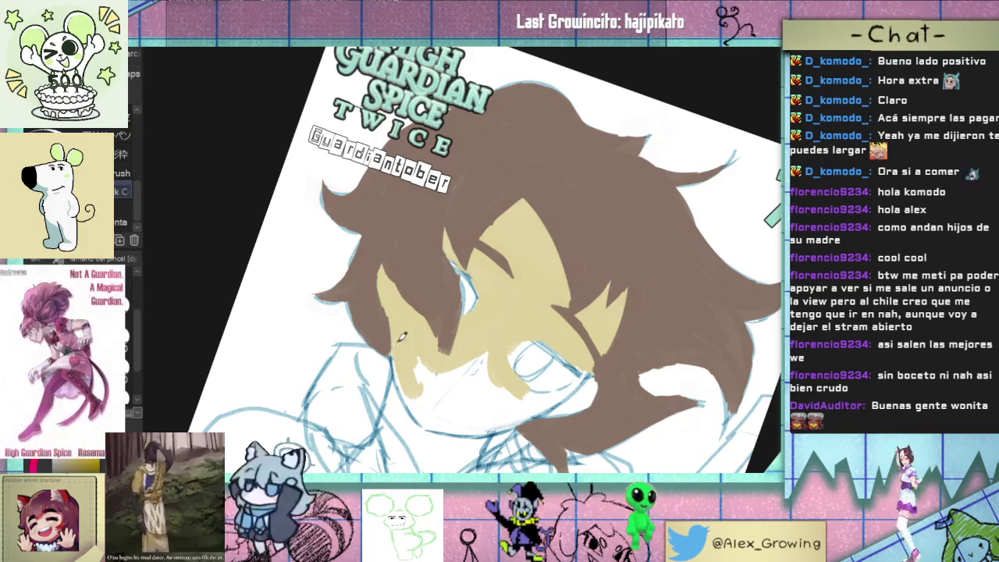
Step: Cover the white cheek area with tan skin colour
{"action": "left_click_drag", "start_coordinate": [406, 374], "coordinate": [523, 264]}
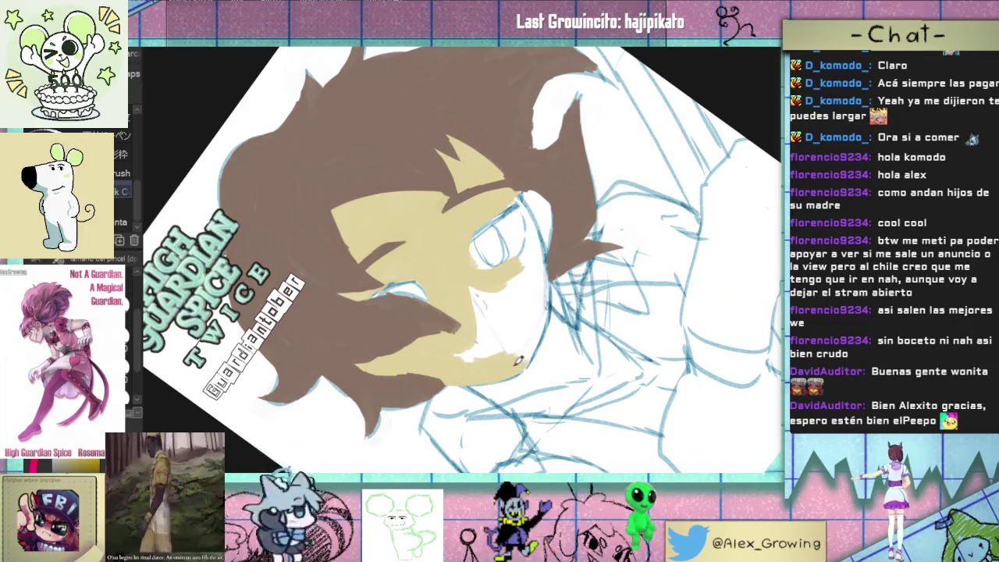
{"action": "left_click_drag", "start_coordinate": [527, 343], "coordinate": [488, 337]}
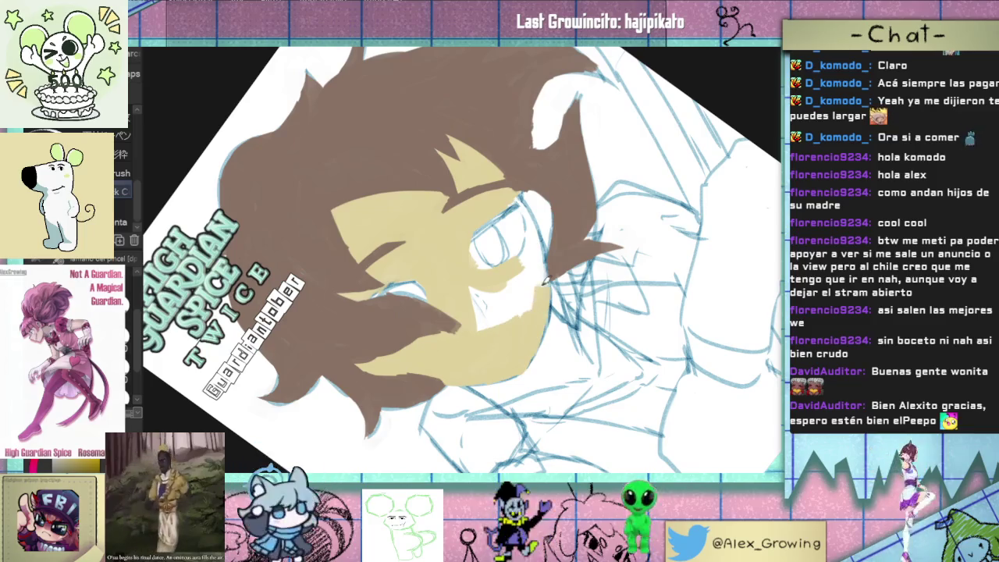
{"action": "mouse_move", "coordinate": [539, 323]}
{"action": "left_mouse_down"}
{"action": "mouse_move", "coordinate": [601, 297]}
{"action": "mouse_move", "coordinate": [544, 286]}
{"action": "left_mouse_up"}
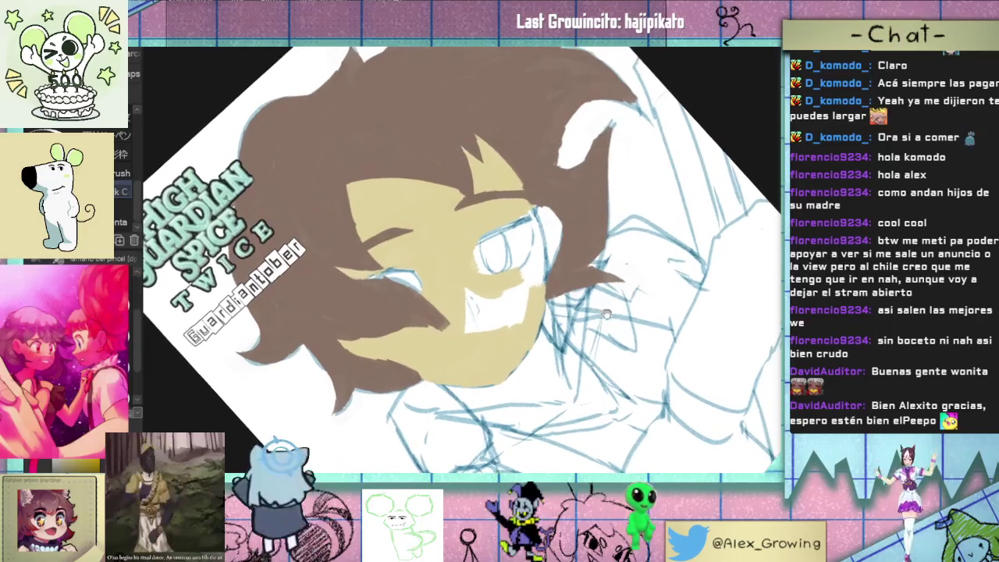
{"action": "mouse_move", "coordinate": [523, 321]}
{"action": "left_mouse_down"}
{"action": "mouse_move", "coordinate": [527, 333]}
{"action": "mouse_move", "coordinate": [462, 348]}
{"action": "left_mouse_up"}
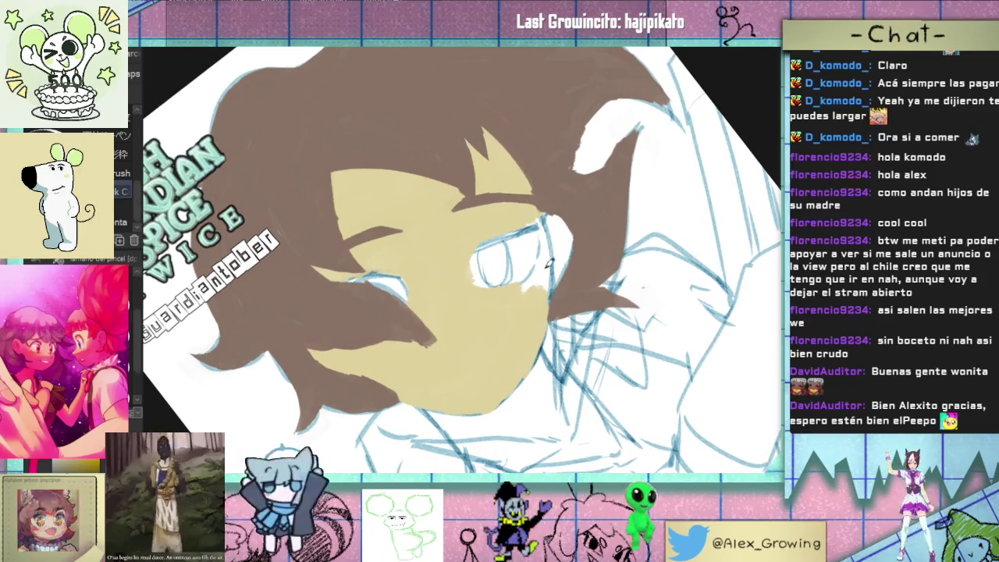
{"action": "left_click_drag", "start_coordinate": [575, 272], "coordinate": [515, 349]}
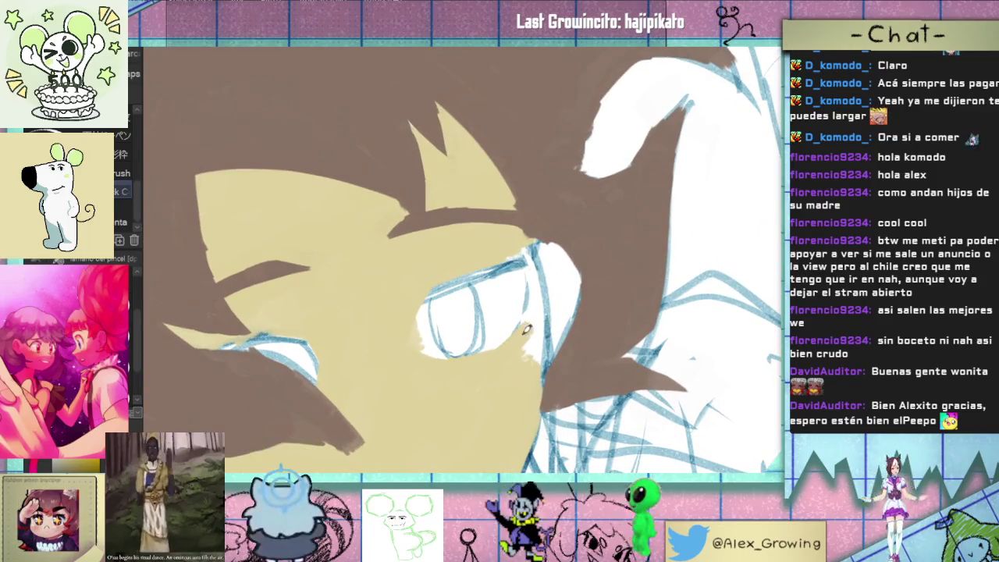
{"action": "left_click_drag", "start_coordinate": [545, 320], "coordinate": [535, 339]}
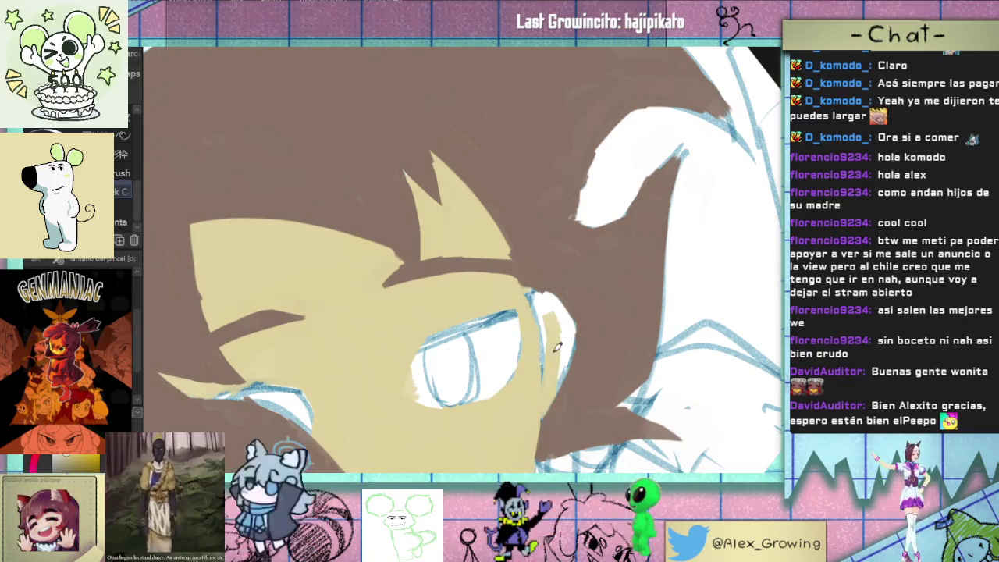
Step: Paint brown hair over the eye's right corner
{"action": "left_click_drag", "start_coordinate": [544, 289], "coordinate": [563, 382]}
{"action": "left_click_drag", "start_coordinate": [574, 316], "coordinate": [569, 315]}
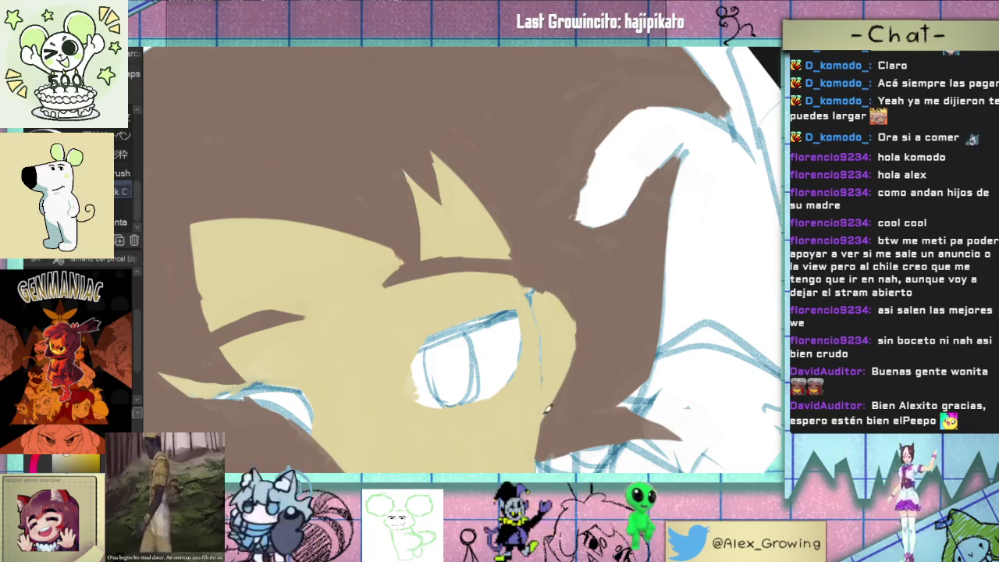
{"action": "scroll", "coordinate": [528, 245], "scroll_direction": "down", "scroll_amount": 5}
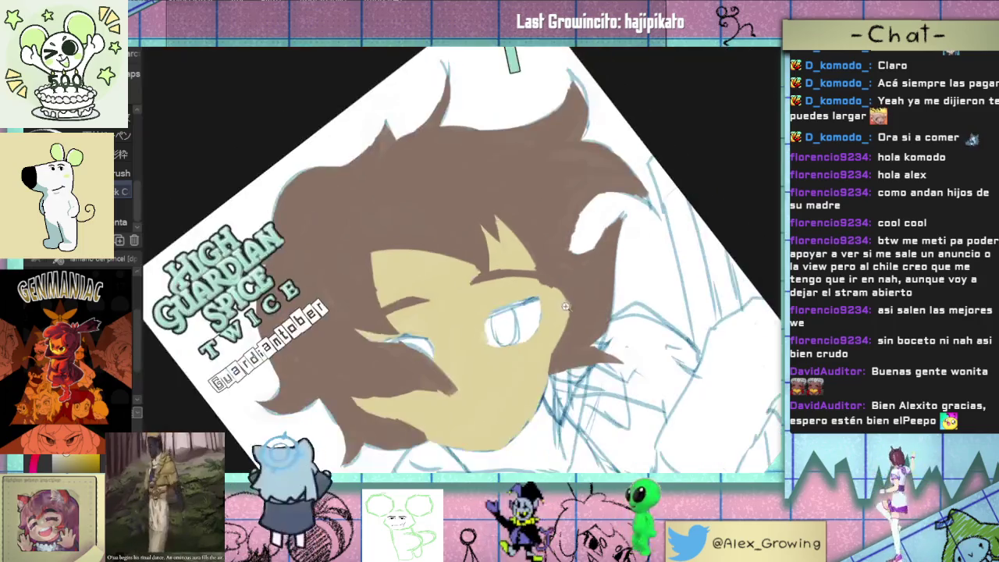
{"action": "scroll", "coordinate": [503, 336], "scroll_direction": "up", "scroll_amount": 5}
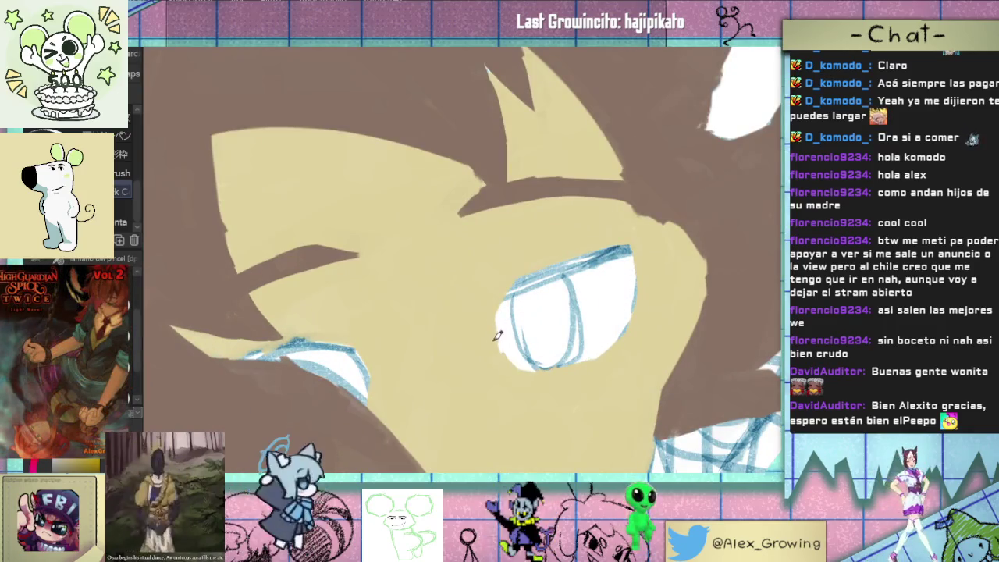
{"action": "scroll", "coordinate": [559, 353], "scroll_direction": "down", "scroll_amount": 4}
{"action": "scroll", "coordinate": [539, 374], "scroll_direction": "down", "scroll_amount": 2}
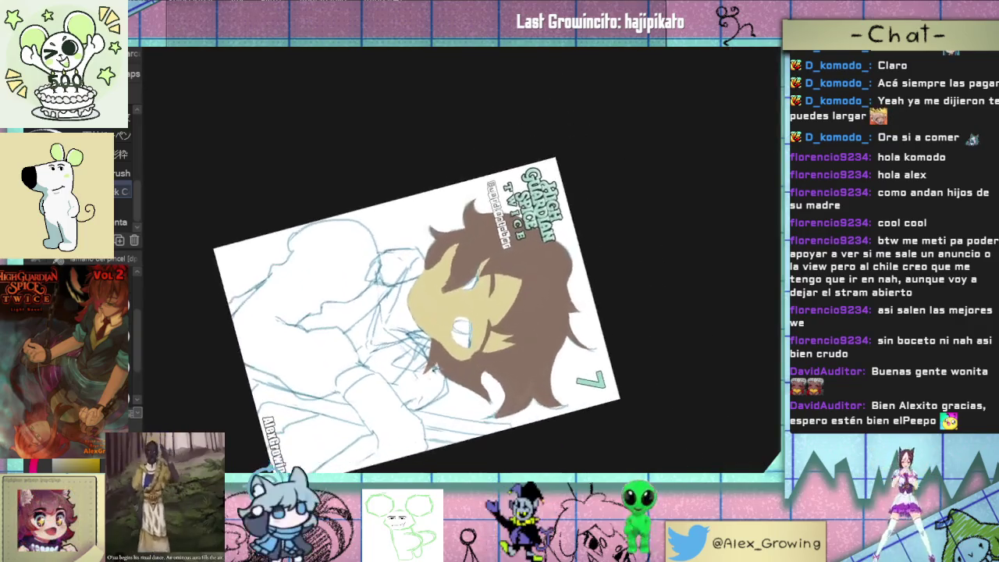
Step: Extend the tan skin colour down over the chin
{"action": "scroll", "coordinate": [513, 351], "scroll_direction": "up", "scroll_amount": 5}
{"action": "scroll", "coordinate": [514, 286], "scroll_direction": "down", "scroll_amount": 5}
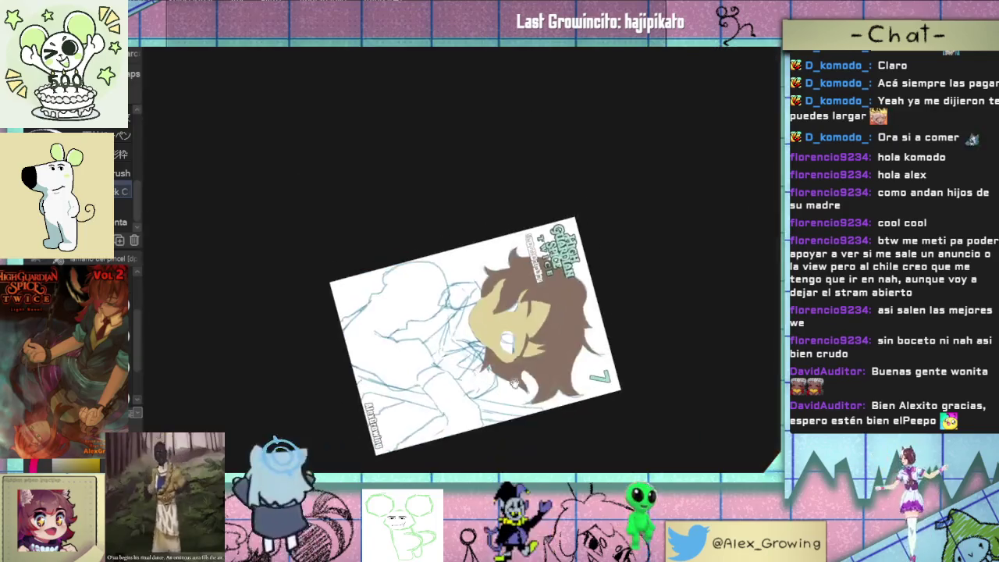
{"action": "scroll", "coordinate": [598, 240], "scroll_direction": "up", "scroll_amount": 2}
{"action": "scroll", "coordinate": [546, 266], "scroll_direction": "up", "scroll_amount": 3}
{"action": "scroll", "coordinate": [500, 291], "scroll_direction": "up", "scroll_amount": 2}
{"action": "scroll", "coordinate": [500, 290], "scroll_direction": "down", "scroll_amount": 2}
{"action": "scroll", "coordinate": [500, 291], "scroll_direction": "down", "scroll_amount": 3}
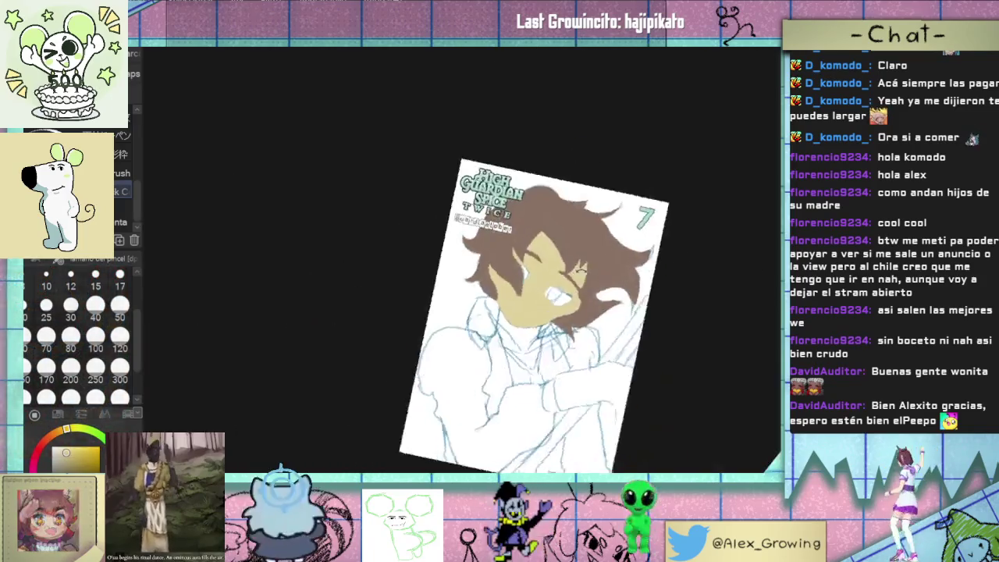
{"action": "scroll", "coordinate": [615, 245], "scroll_direction": "up", "scroll_amount": 1}
{"action": "scroll", "coordinate": [476, 266], "scroll_direction": "up", "scroll_amount": 3}
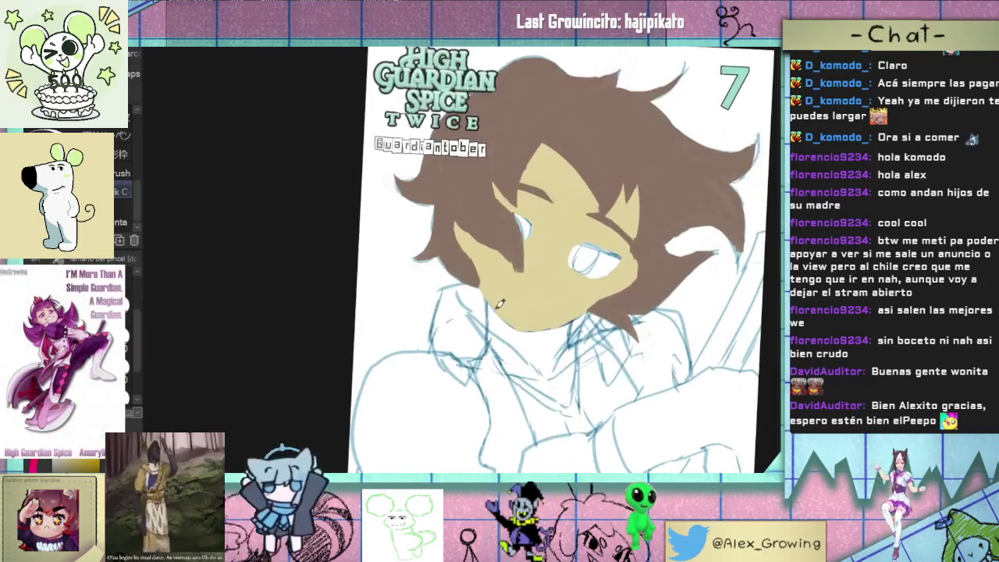
{"action": "left_click_drag", "start_coordinate": [504, 328], "coordinate": [566, 343]}
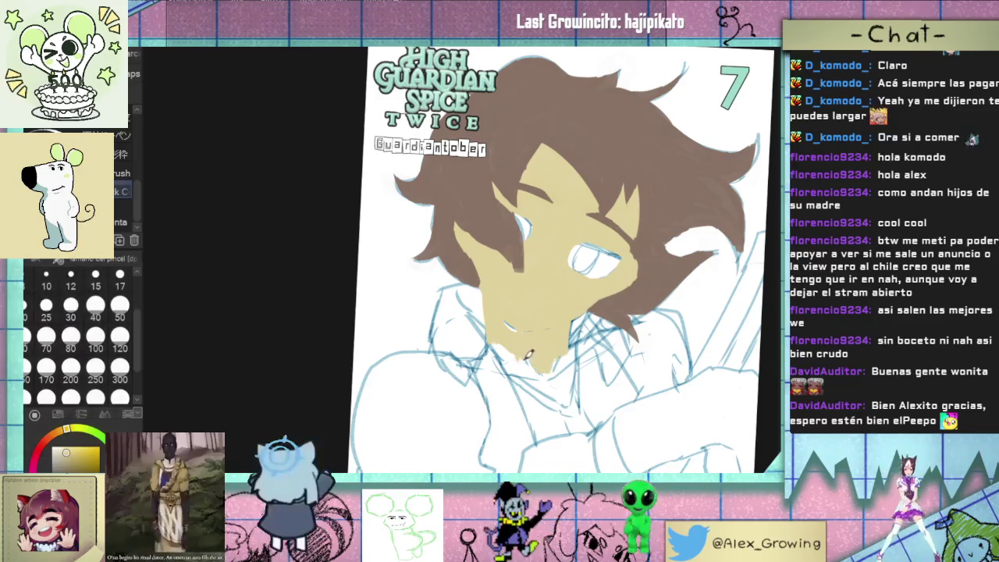
{"action": "left_click_drag", "start_coordinate": [539, 347], "coordinate": [512, 342]}
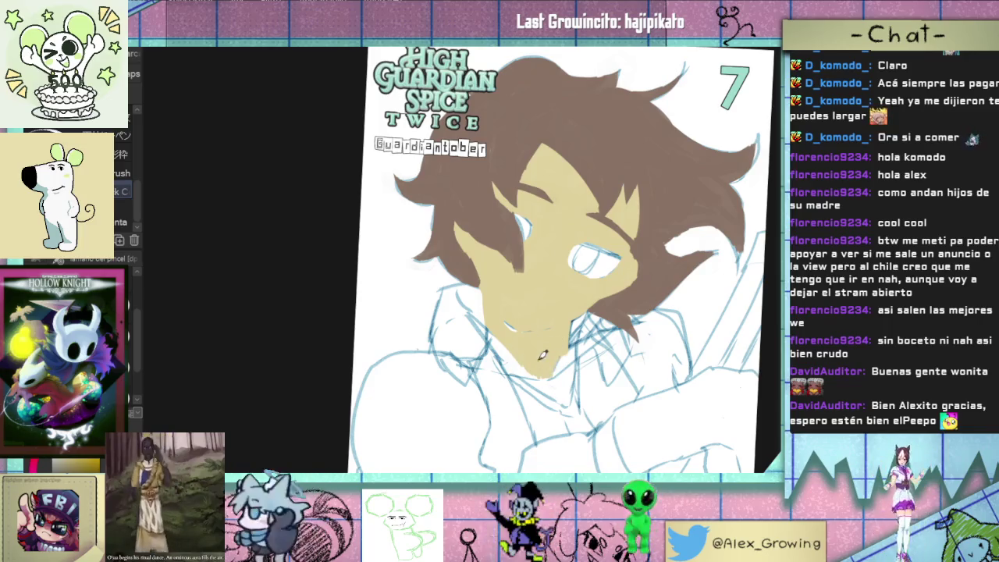
Step: Zoom out to view the whole page and tilt it to a comfortable drawing angle
{"action": "scroll", "coordinate": [544, 353], "scroll_direction": "down", "scroll_amount": 3}
{"action": "scroll", "coordinate": [538, 328], "scroll_direction": "up", "scroll_amount": 5}
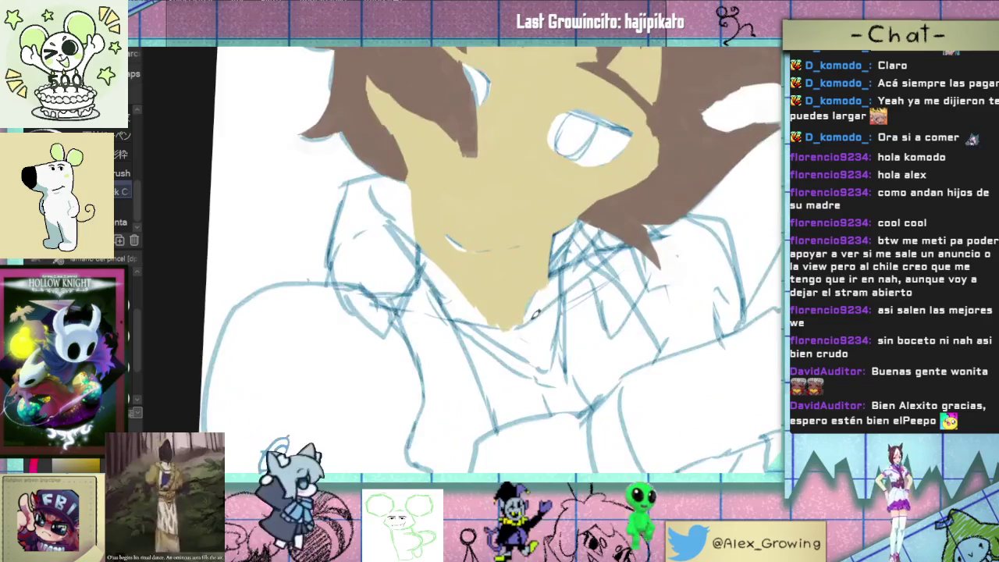
{"action": "scroll", "coordinate": [533, 313], "scroll_direction": "down", "scroll_amount": 4}
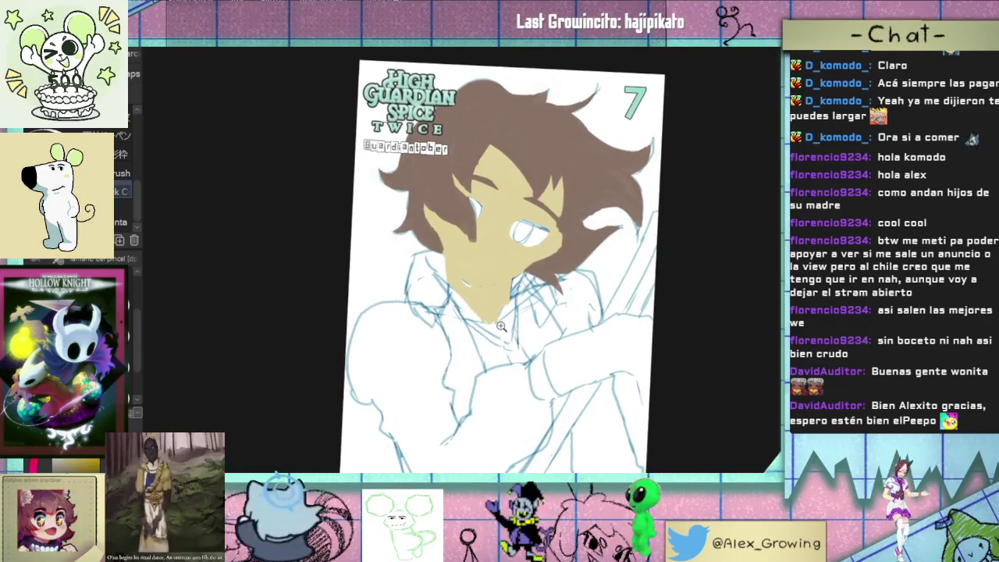
{"action": "scroll", "coordinate": [501, 326], "scroll_direction": "up", "scroll_amount": 5}
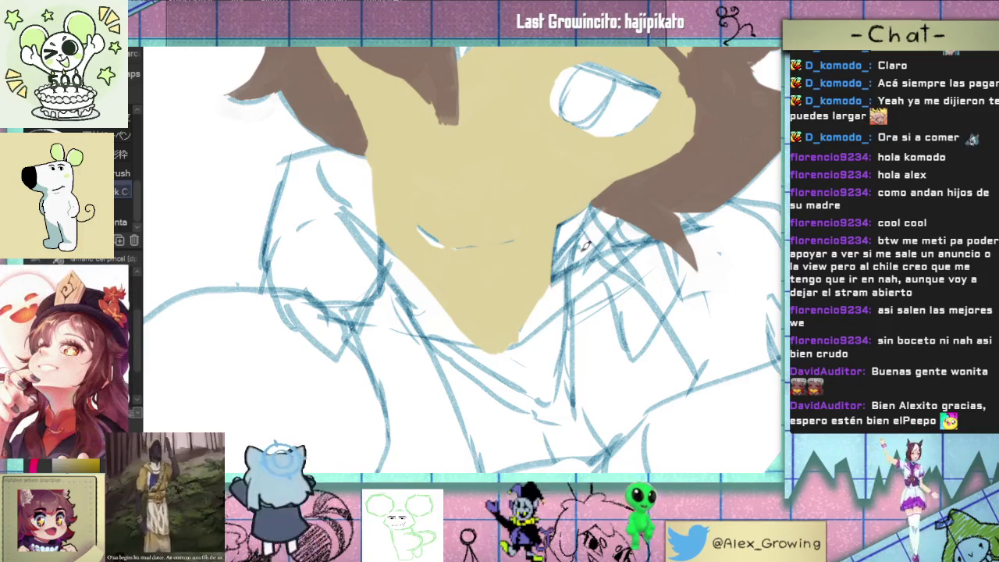
{"action": "scroll", "coordinate": [577, 285], "scroll_direction": "down", "scroll_amount": 4}
{"action": "scroll", "coordinate": [531, 420], "scroll_direction": "down", "scroll_amount": 2}
{"action": "scroll", "coordinate": [523, 359], "scroll_direction": "up", "scroll_amount": 2}
{"action": "scroll", "coordinate": [484, 281], "scroll_direction": "up", "scroll_amount": 1}
{"action": "scroll", "coordinate": [477, 259], "scroll_direction": "up", "scroll_amount": 1}
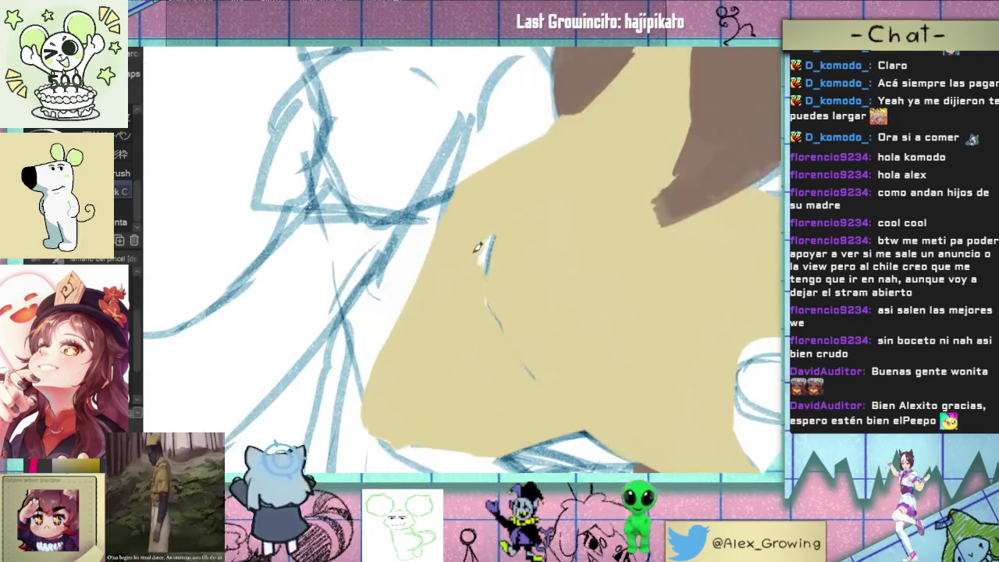
{"action": "scroll", "coordinate": [488, 229], "scroll_direction": "down", "scroll_amount": 4}
{"action": "scroll", "coordinate": [563, 272], "scroll_direction": "up", "scroll_amount": 2}
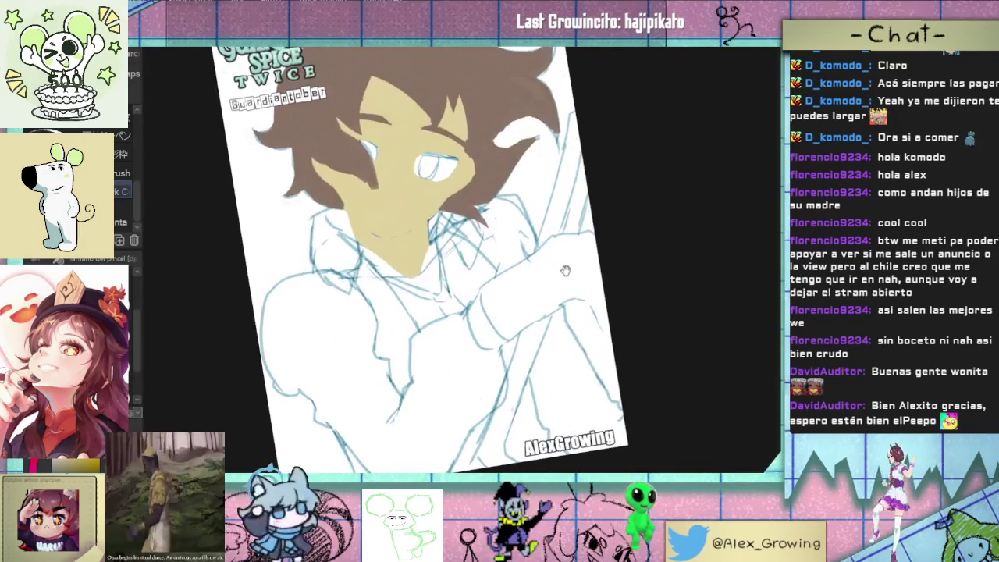
{"action": "scroll", "coordinate": [602, 292], "scroll_direction": "up", "scroll_amount": 2}
{"action": "mouse_move", "coordinate": [602, 292]}
{"action": "left_mouse_down"}
{"action": "mouse_move", "coordinate": [531, 265]}
{"action": "mouse_move", "coordinate": [564, 226]}
{"action": "left_mouse_up"}
Step: Paint tan skin over the raised hand up to its top
{"action": "mouse_move", "coordinate": [533, 273]}
{"action": "left_mouse_down"}
{"action": "mouse_move", "coordinate": [500, 304]}
{"action": "mouse_move", "coordinate": [483, 273]}
{"action": "mouse_move", "coordinate": [552, 241]}
{"action": "mouse_move", "coordinate": [520, 234]}
{"action": "mouse_move", "coordinate": [500, 249]}
{"action": "left_mouse_up"}
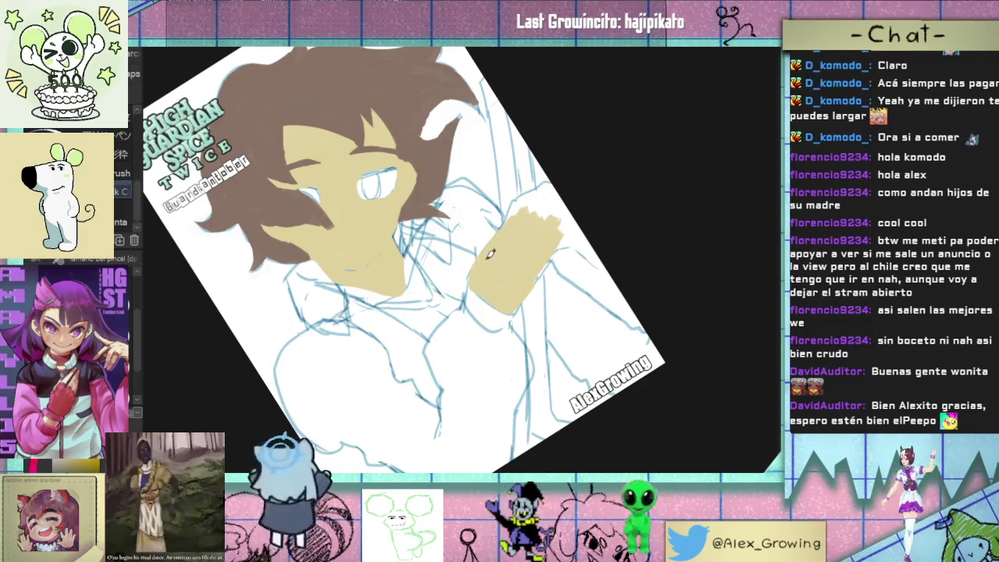
{"action": "mouse_move", "coordinate": [517, 205]}
{"action": "left_mouse_down"}
{"action": "mouse_move", "coordinate": [542, 187]}
{"action": "mouse_move", "coordinate": [566, 212]}
{"action": "mouse_move", "coordinate": [549, 239]}
{"action": "left_mouse_up"}
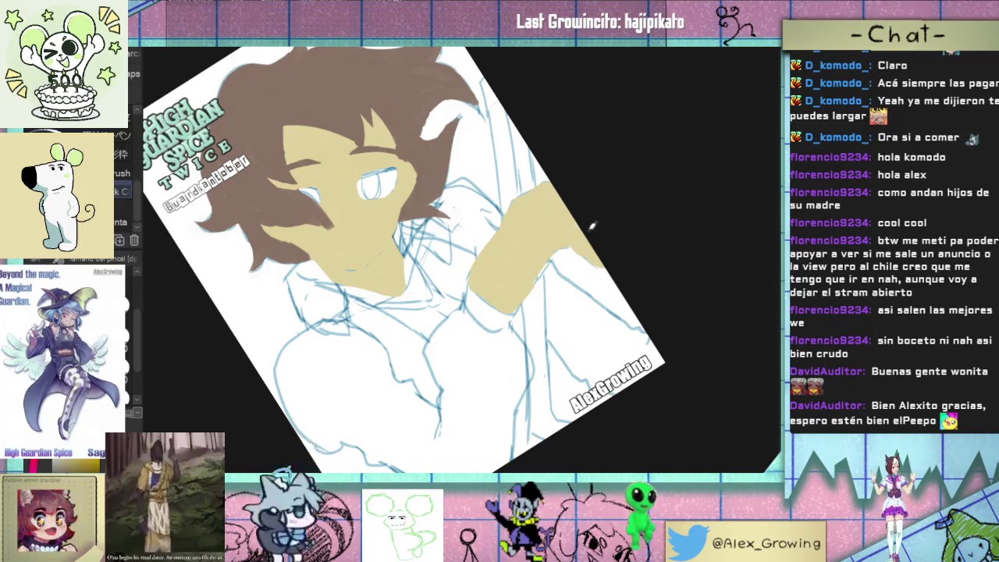
{"action": "left_click", "coordinate": [462, 274]}
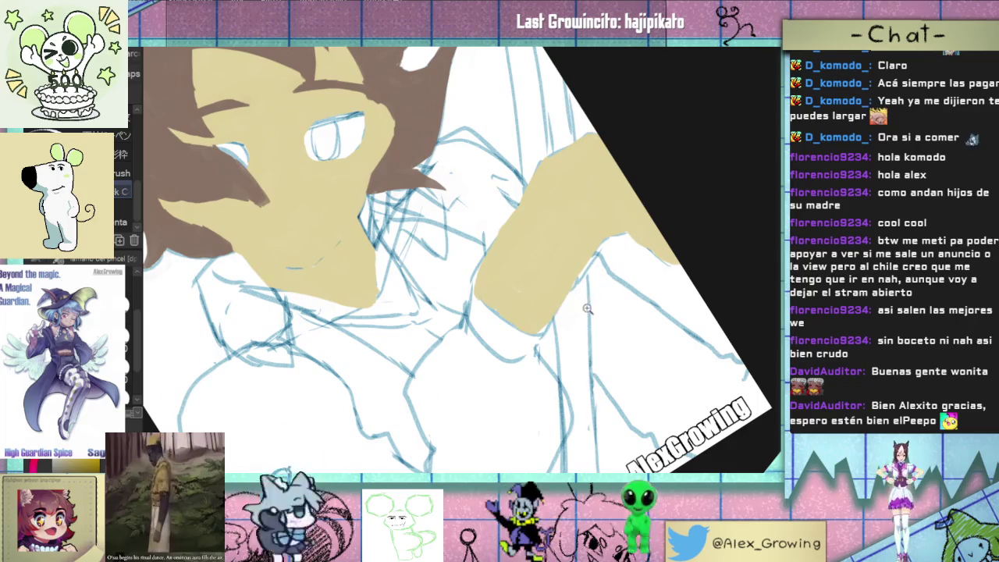
{"action": "key", "text": "ctrl+0"}
Step: Fill the lower-left arm, chest and gaps around the fist with tan
{"action": "mouse_move", "coordinate": [587, 309]}
{"action": "left_mouse_down"}
{"action": "mouse_move", "coordinate": [542, 326]}
{"action": "mouse_move", "coordinate": [539, 297]}
{"action": "left_mouse_up"}
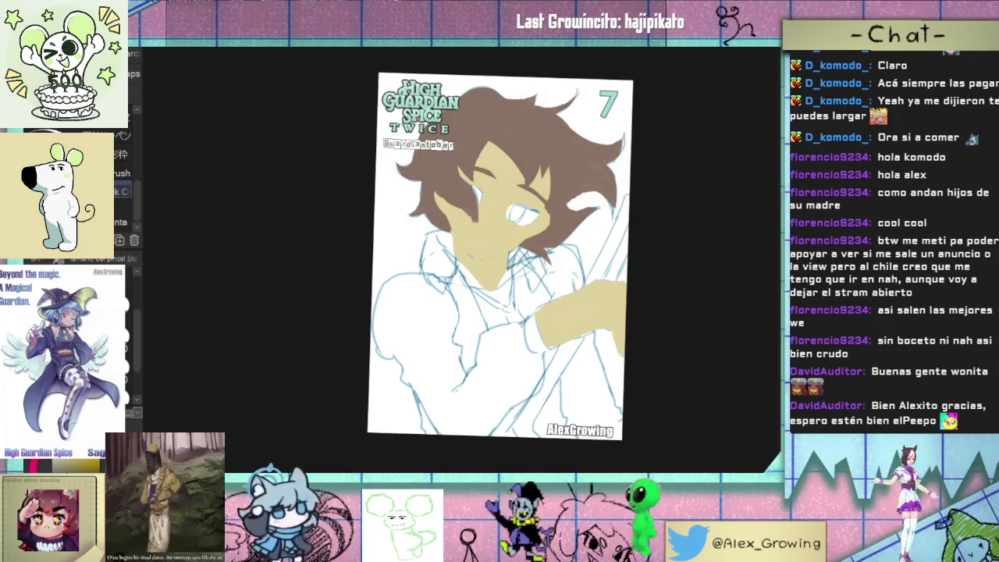
{"action": "mouse_move", "coordinate": [437, 363]}
{"action": "left_mouse_down"}
{"action": "mouse_move", "coordinate": [438, 404]}
{"action": "mouse_move", "coordinate": [396, 345]}
{"action": "left_mouse_up"}
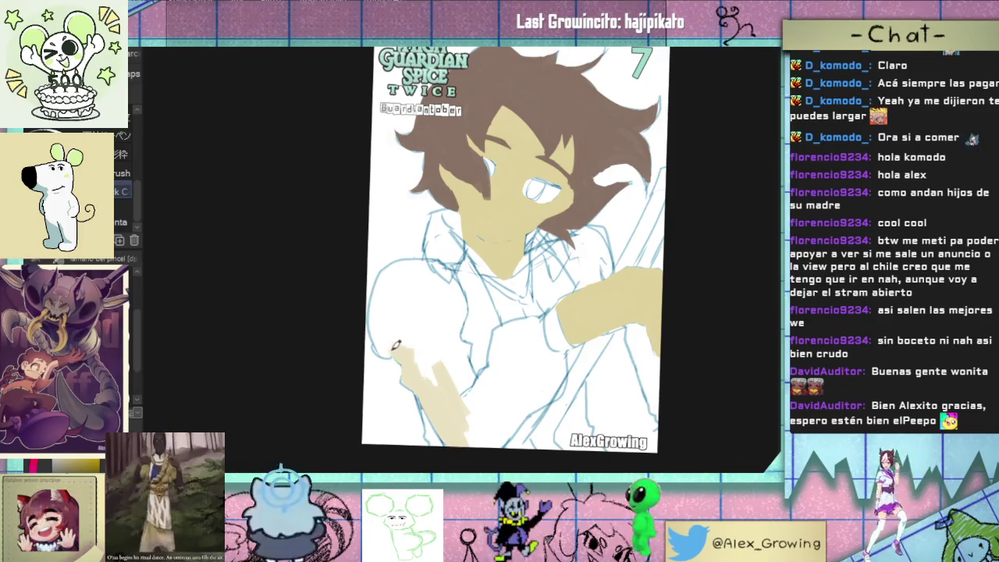
{"action": "mouse_move", "coordinate": [381, 304]}
{"action": "left_mouse_down"}
{"action": "mouse_move", "coordinate": [384, 282]}
{"action": "mouse_move", "coordinate": [392, 327]}
{"action": "mouse_move", "coordinate": [434, 386]}
{"action": "left_mouse_up"}
{"action": "mouse_move", "coordinate": [468, 430]}
{"action": "left_mouse_down"}
{"action": "mouse_move", "coordinate": [480, 434]}
{"action": "mouse_move", "coordinate": [550, 391]}
{"action": "mouse_move", "coordinate": [563, 336]}
{"action": "left_mouse_up"}
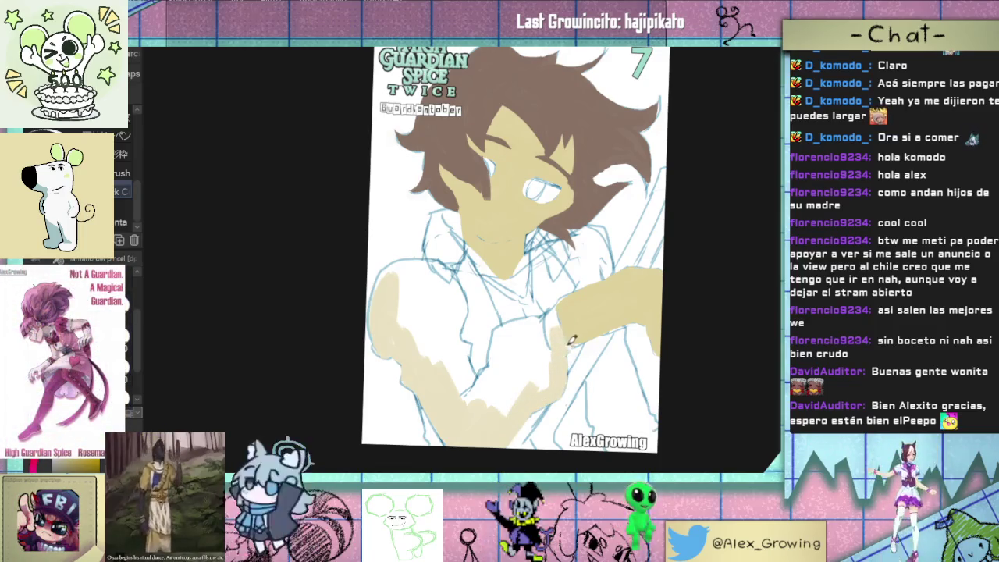
{"action": "mouse_move", "coordinate": [561, 348]}
{"action": "left_mouse_down"}
{"action": "mouse_move", "coordinate": [514, 320]}
{"action": "mouse_move", "coordinate": [497, 378]}
{"action": "mouse_move", "coordinate": [510, 347]}
{"action": "mouse_move", "coordinate": [490, 367]}
{"action": "mouse_move", "coordinate": [503, 415]}
{"action": "left_mouse_up"}
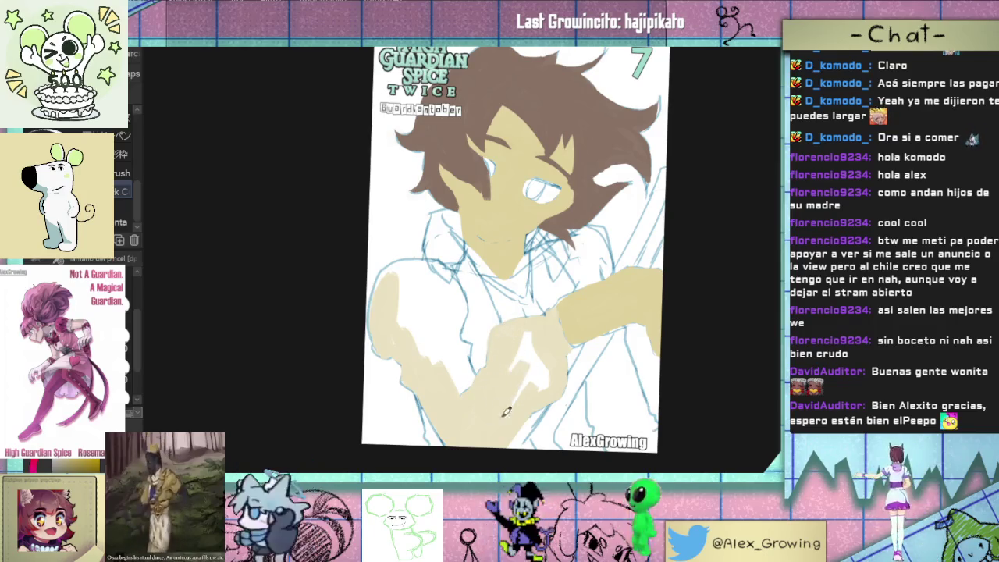
{"action": "mouse_move", "coordinate": [555, 372]}
{"action": "left_mouse_down"}
{"action": "mouse_move", "coordinate": [521, 343]}
{"action": "mouse_move", "coordinate": [531, 336]}
{"action": "left_mouse_up"}
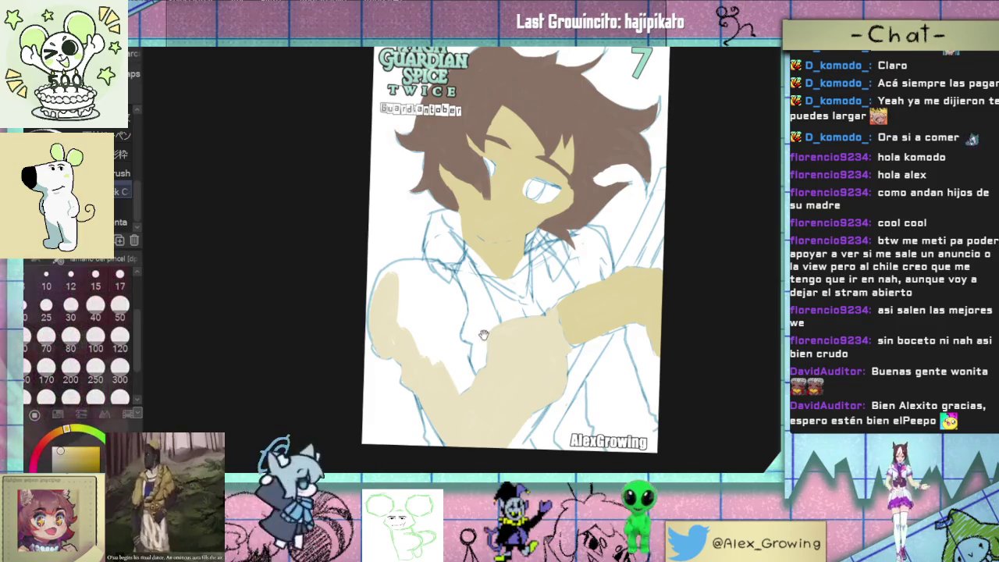
{"action": "left_click_drag", "start_coordinate": [516, 415], "coordinate": [493, 378]}
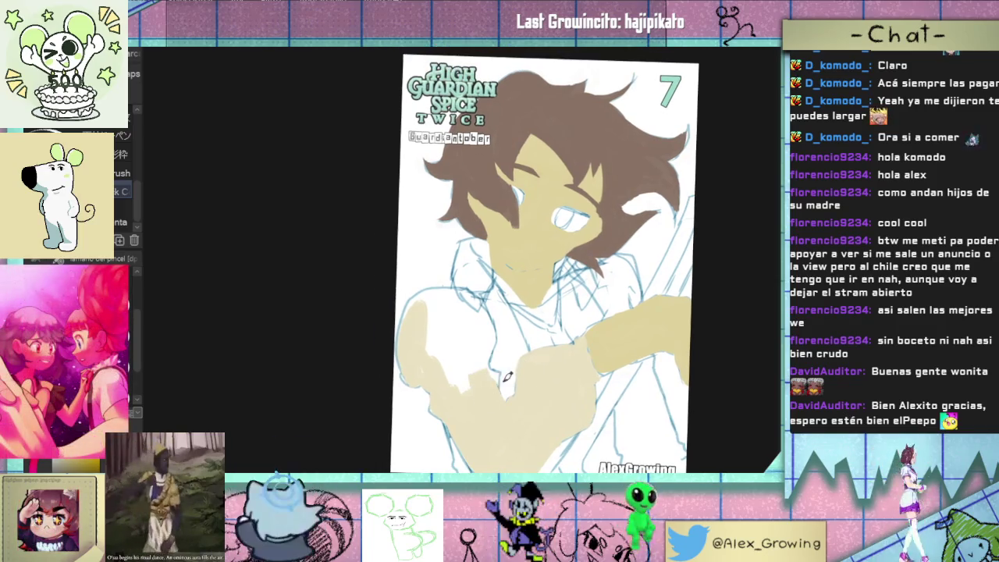
Step: Cover the gap between the arms, the left shoulder and a collar patch with tan
{"action": "mouse_move", "coordinate": [499, 370]}
{"action": "left_mouse_down"}
{"action": "mouse_move", "coordinate": [484, 357]}
{"action": "mouse_move", "coordinate": [489, 337]}
{"action": "mouse_move", "coordinate": [469, 398]}
{"action": "mouse_move", "coordinate": [437, 336]}
{"action": "mouse_move", "coordinate": [466, 378]}
{"action": "left_mouse_up"}
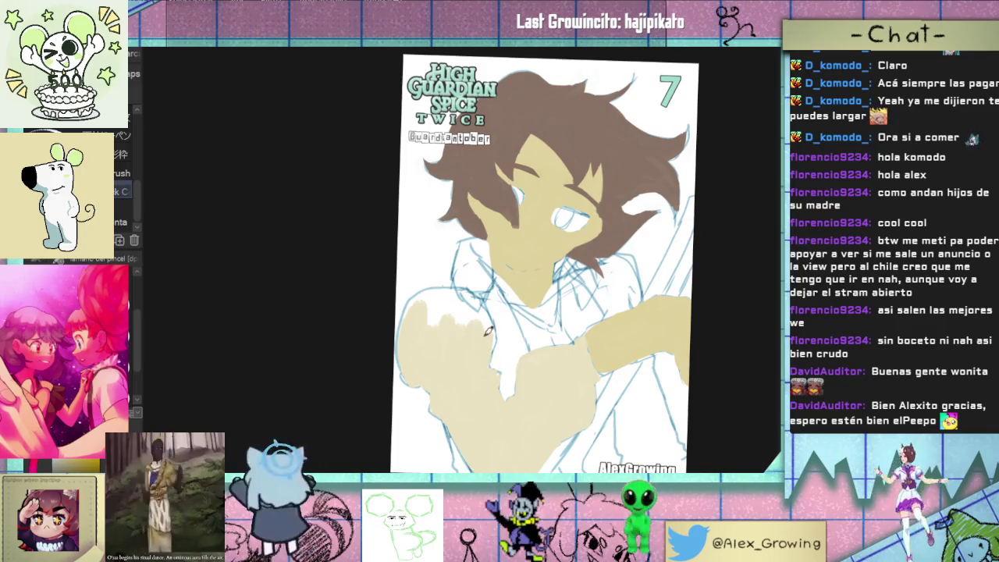
{"action": "mouse_move", "coordinate": [487, 331]}
{"action": "left_mouse_down"}
{"action": "mouse_move", "coordinate": [451, 289]}
{"action": "mouse_move", "coordinate": [454, 297]}
{"action": "left_mouse_up"}
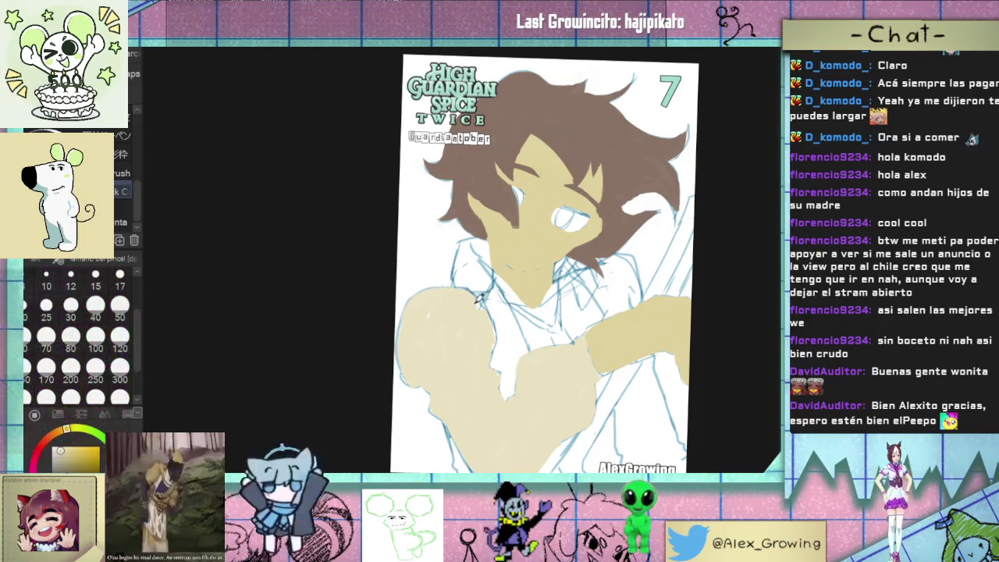
{"action": "scroll", "coordinate": [457, 254], "scroll_direction": "up", "scroll_amount": 3}
{"action": "mouse_move", "coordinate": [493, 278]}
{"action": "left_mouse_down"}
{"action": "mouse_move", "coordinate": [490, 314]}
{"action": "mouse_move", "coordinate": [470, 286]}
{"action": "mouse_move", "coordinate": [511, 290]}
{"action": "mouse_move", "coordinate": [479, 230]}
{"action": "mouse_move", "coordinate": [490, 229]}
{"action": "mouse_move", "coordinate": [447, 297]}
{"action": "left_mouse_up"}
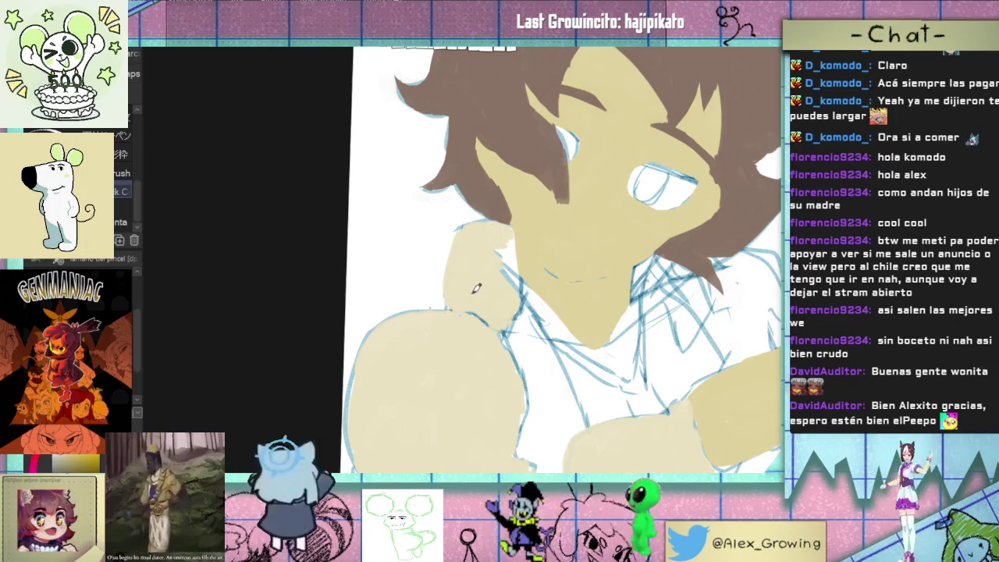
{"action": "mouse_move", "coordinate": [509, 240]}
{"action": "left_mouse_down"}
{"action": "mouse_move", "coordinate": [576, 194]}
{"action": "mouse_move", "coordinate": [498, 308]}
{"action": "left_mouse_up"}
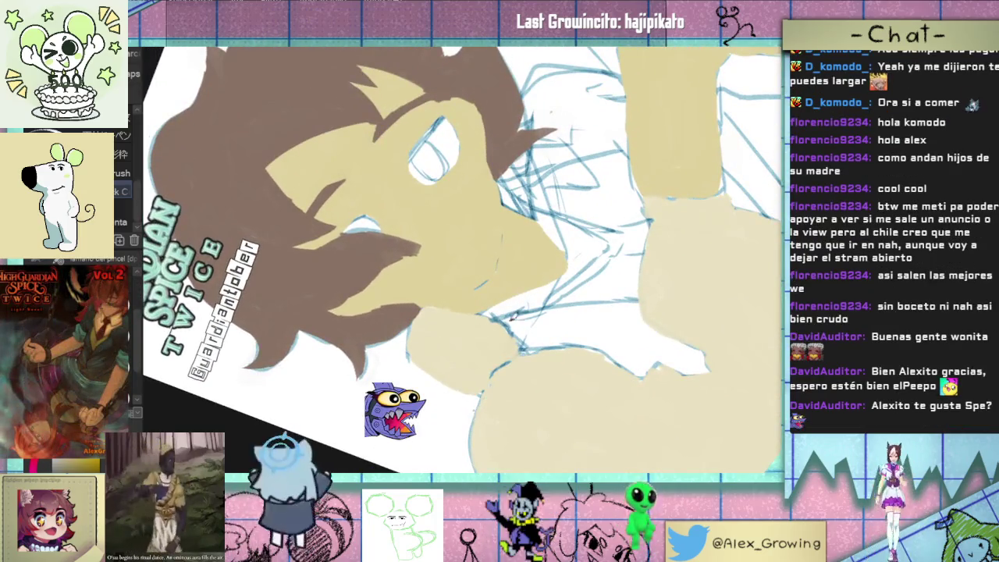
{"action": "mouse_move", "coordinate": [474, 344]}
{"action": "left_mouse_down"}
{"action": "mouse_move", "coordinate": [518, 306]}
{"action": "mouse_move", "coordinate": [498, 323]}
{"action": "left_mouse_up"}
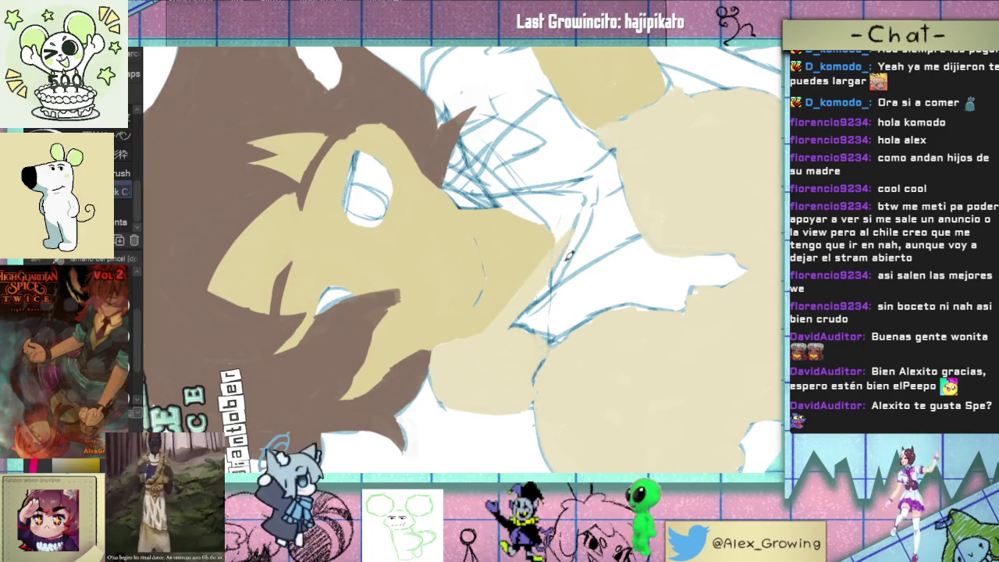
{"action": "scroll", "coordinate": [487, 336], "scroll_direction": "down", "scroll_amount": 3}
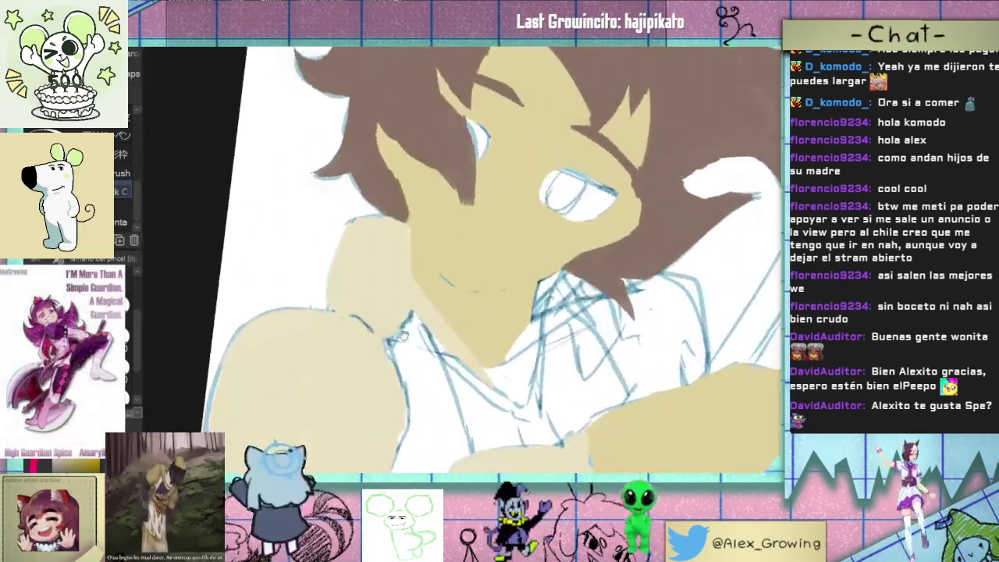
{"action": "scroll", "coordinate": [468, 332], "scroll_direction": "down", "scroll_amount": 3}
{"action": "scroll", "coordinate": [443, 328], "scroll_direction": "down", "scroll_amount": 1}
{"action": "scroll", "coordinate": [443, 327], "scroll_direction": "down", "scroll_amount": 2}
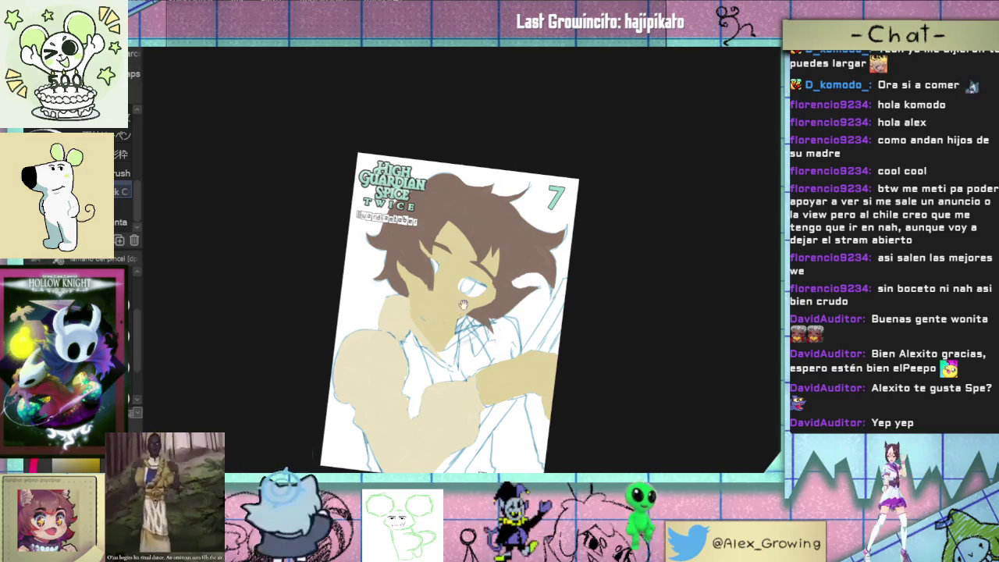
Step: Paint a tan strip from the chin down along the collar
{"action": "scroll", "coordinate": [484, 275], "scroll_direction": "up", "scroll_amount": 5}
{"action": "scroll", "coordinate": [483, 276], "scroll_direction": "up", "scroll_amount": 3}
{"action": "mouse_move", "coordinate": [480, 268]}
{"action": "left_mouse_down"}
{"action": "mouse_move", "coordinate": [469, 345]}
{"action": "mouse_move", "coordinate": [485, 262]}
{"action": "left_mouse_up"}
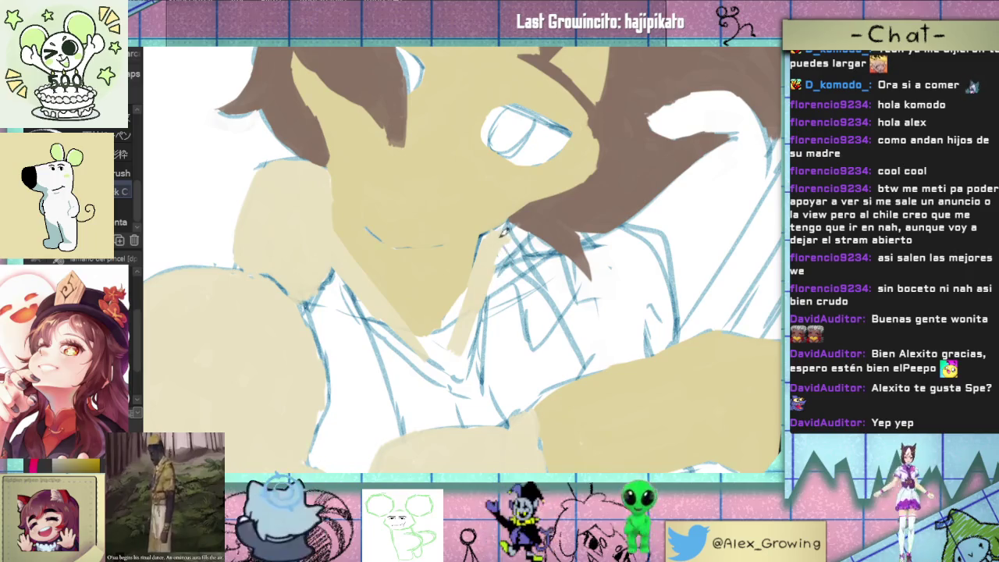
{"action": "left_click_drag", "start_coordinate": [515, 244], "coordinate": [544, 314]}
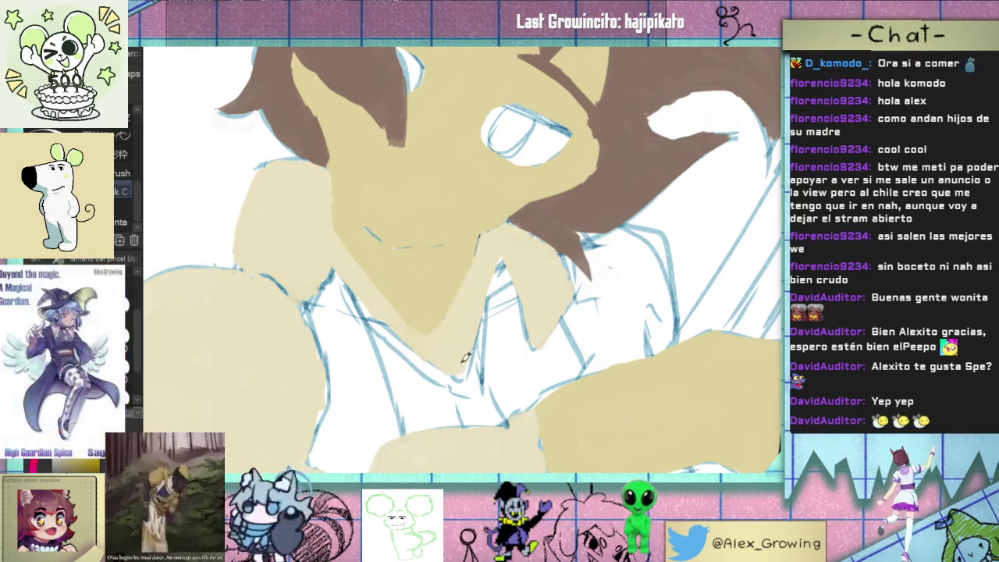
{"action": "mouse_move", "coordinate": [474, 364]}
{"action": "left_mouse_down"}
{"action": "mouse_move", "coordinate": [490, 378]}
{"action": "mouse_move", "coordinate": [400, 338]}
{"action": "left_mouse_up"}
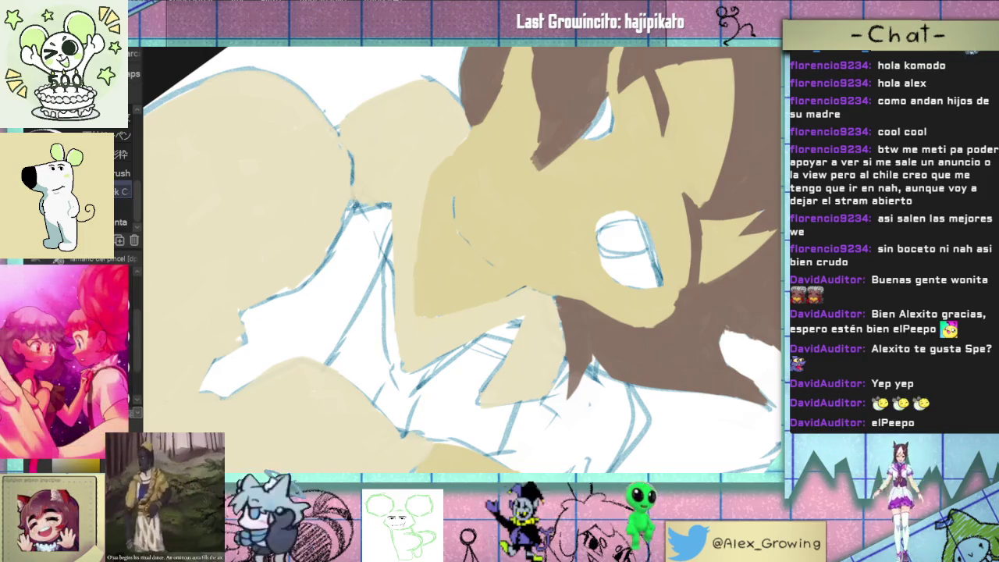
Step: Fill the lower arm area with beige, covering white gaps on both sides of the stroke
{"action": "scroll", "coordinate": [460, 257], "scroll_direction": "down", "scroll_amount": 3}
{"action": "scroll", "coordinate": [458, 202], "scroll_direction": "up", "scroll_amount": 3}
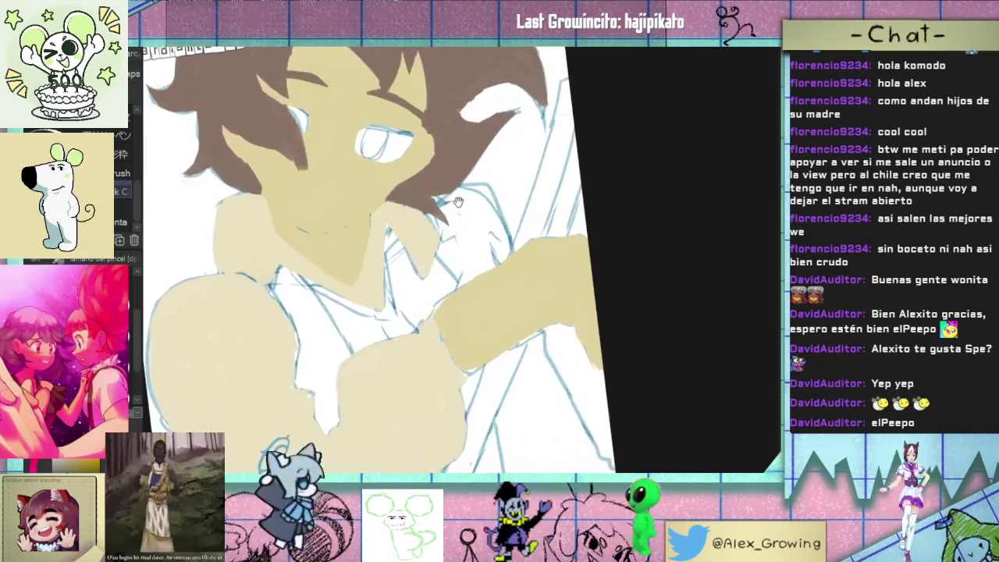
{"action": "scroll", "coordinate": [459, 202], "scroll_direction": "down", "scroll_amount": 5}
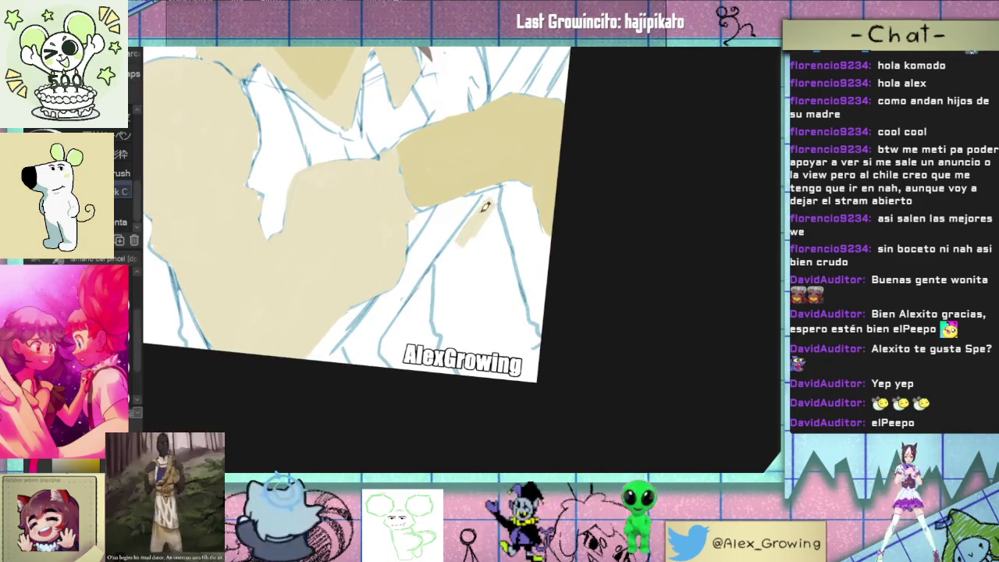
{"action": "mouse_move", "coordinate": [490, 200]}
{"action": "left_mouse_down"}
{"action": "mouse_move", "coordinate": [446, 252]}
{"action": "mouse_move", "coordinate": [441, 322]}
{"action": "left_mouse_up"}
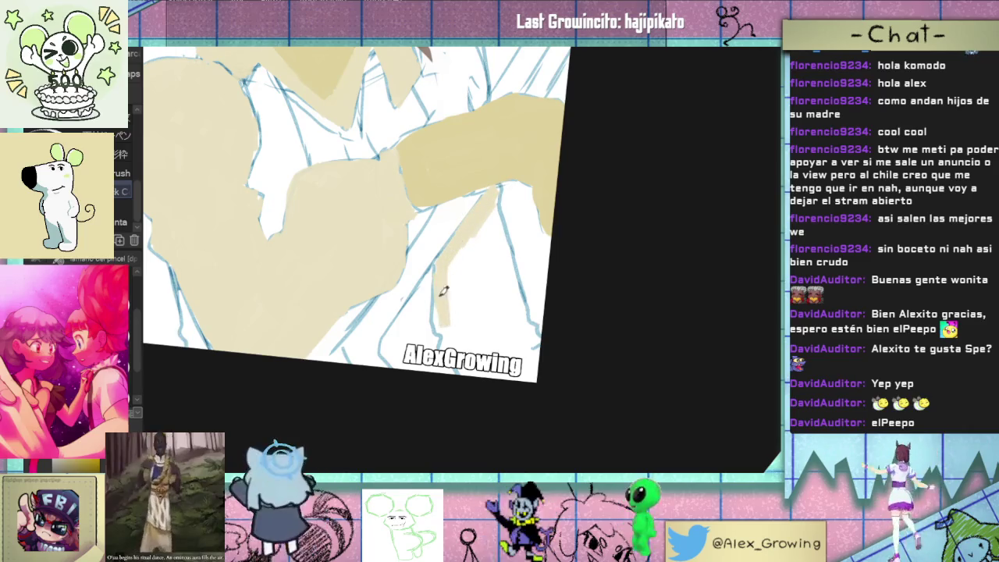
{"action": "left_click_drag", "start_coordinate": [443, 282], "coordinate": [442, 328]}
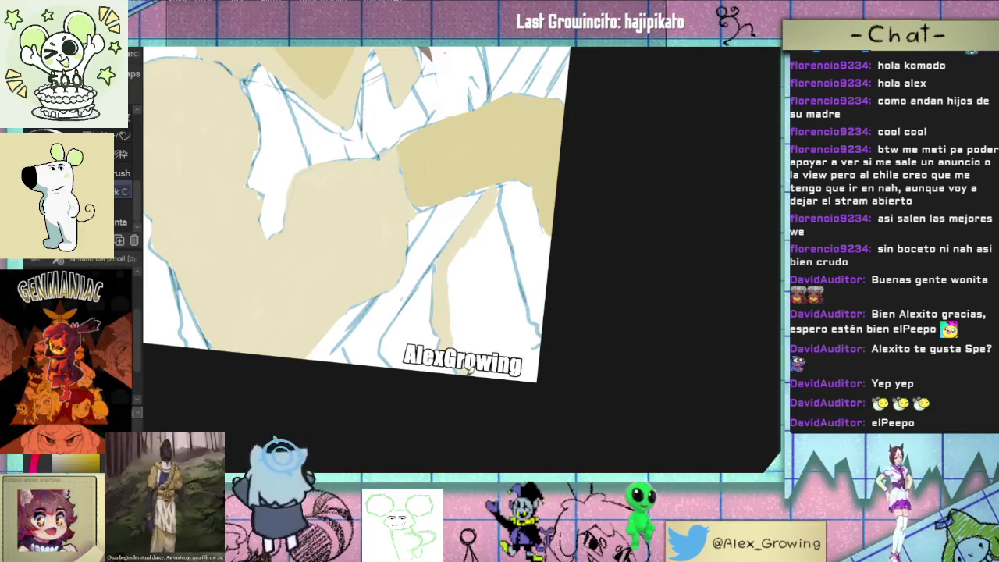
{"action": "mouse_move", "coordinate": [480, 234]}
{"action": "left_mouse_down"}
{"action": "mouse_move", "coordinate": [486, 311]}
{"action": "mouse_move", "coordinate": [504, 314]}
{"action": "left_mouse_up"}
{"action": "left_click_drag", "start_coordinate": [495, 213], "coordinate": [515, 305]}
{"action": "mouse_move", "coordinate": [511, 246]}
{"action": "left_mouse_down"}
{"action": "mouse_move", "coordinate": [523, 300]}
{"action": "mouse_move", "coordinate": [488, 340]}
{"action": "left_mouse_up"}
{"action": "left_click_drag", "start_coordinate": [480, 234], "coordinate": [472, 352]}
{"action": "left_click_drag", "start_coordinate": [460, 258], "coordinate": [456, 351]}
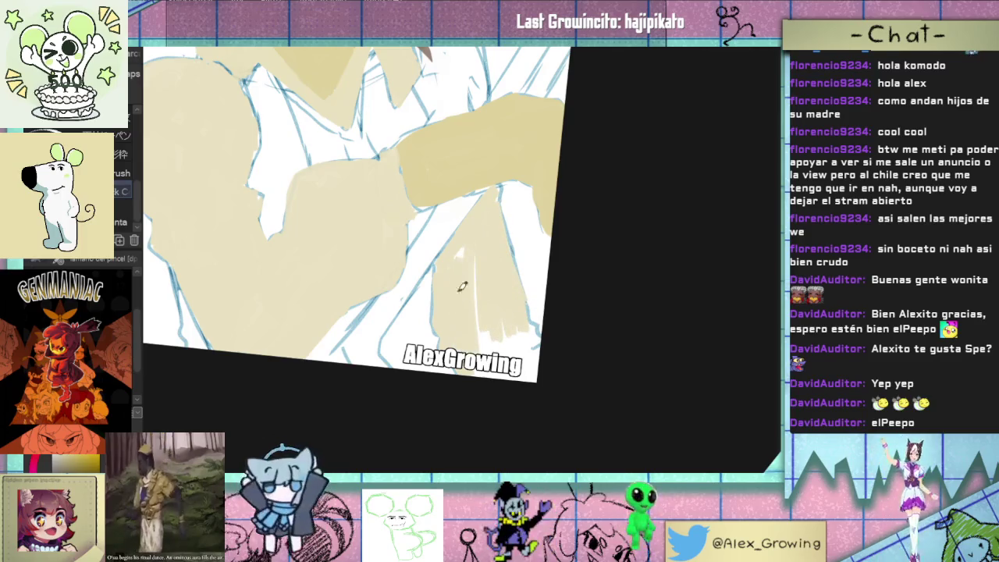
{"action": "left_click_drag", "start_coordinate": [478, 273], "coordinate": [499, 355]}
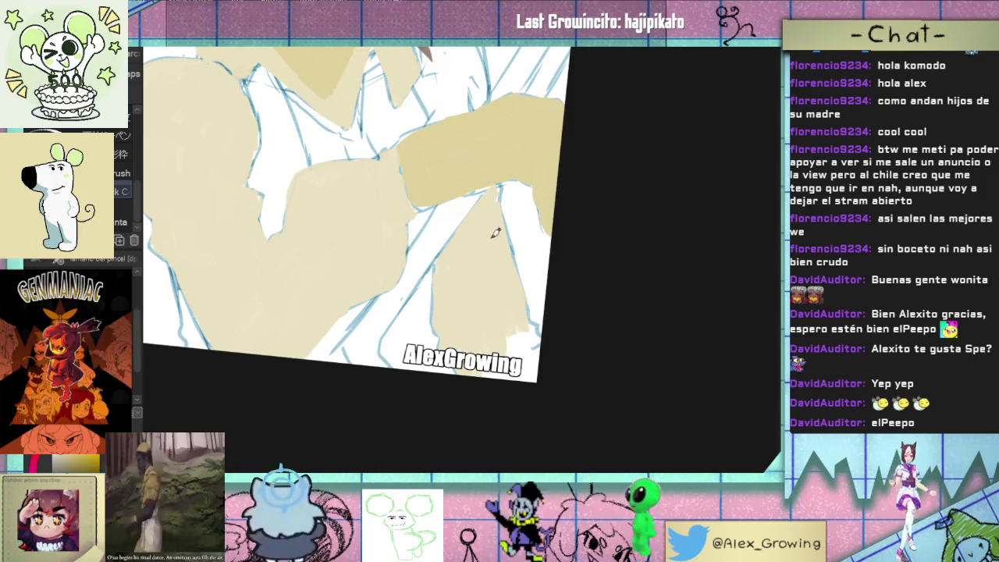
Step: Fill the lower-right white gaps and small gaps beside the artist's signature with beige
{"action": "scroll", "coordinate": [493, 217], "scroll_direction": "down", "scroll_amount": 3}
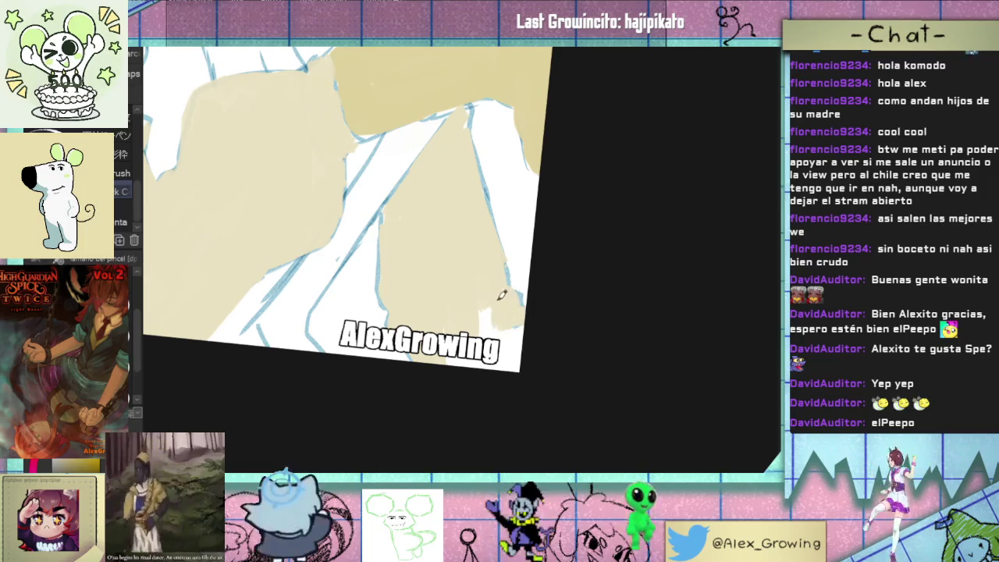
{"action": "left_click_drag", "start_coordinate": [521, 310], "coordinate": [493, 361]}
{"action": "mouse_move", "coordinate": [535, 326]}
{"action": "left_mouse_down"}
{"action": "mouse_move", "coordinate": [517, 341]}
{"action": "mouse_move", "coordinate": [518, 359]}
{"action": "left_mouse_up"}
{"action": "left_click_drag", "start_coordinate": [482, 311], "coordinate": [467, 353]}
{"action": "scroll", "coordinate": [492, 280], "scroll_direction": "up", "scroll_amount": 3}
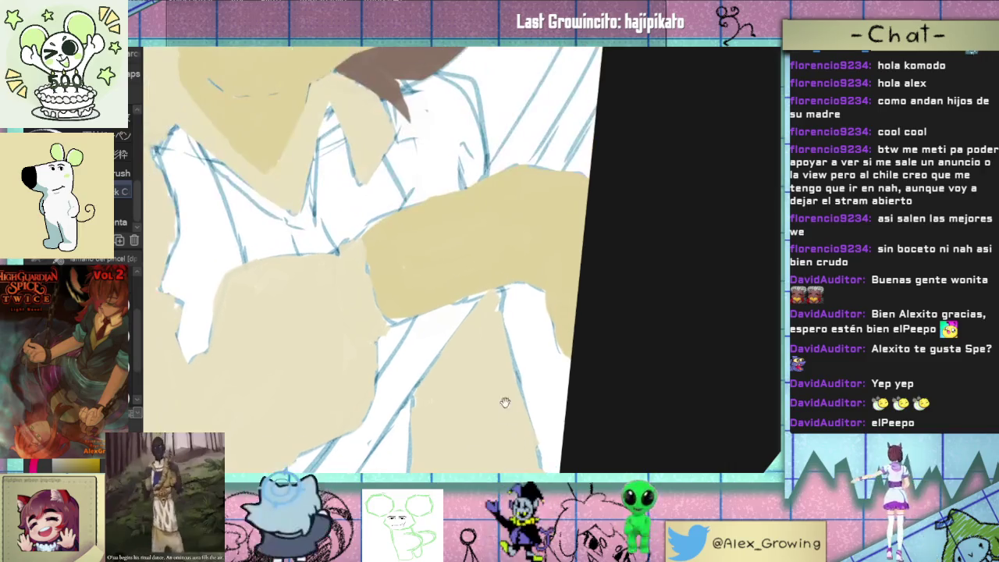
{"action": "scroll", "coordinate": [512, 289], "scroll_direction": "down", "scroll_amount": 2}
{"action": "scroll", "coordinate": [511, 289], "scroll_direction": "down", "scroll_amount": 2}
{"action": "scroll", "coordinate": [511, 289], "scroll_direction": "down", "scroll_amount": 2}
{"action": "mouse_move", "coordinate": [516, 345]}
{"action": "left_mouse_down"}
{"action": "mouse_move", "coordinate": [470, 305]}
{"action": "mouse_move", "coordinate": [492, 319]}
{"action": "mouse_move", "coordinate": [429, 338]}
{"action": "left_mouse_up"}
{"action": "scroll", "coordinate": [471, 304], "scroll_direction": "up", "scroll_amount": 3}
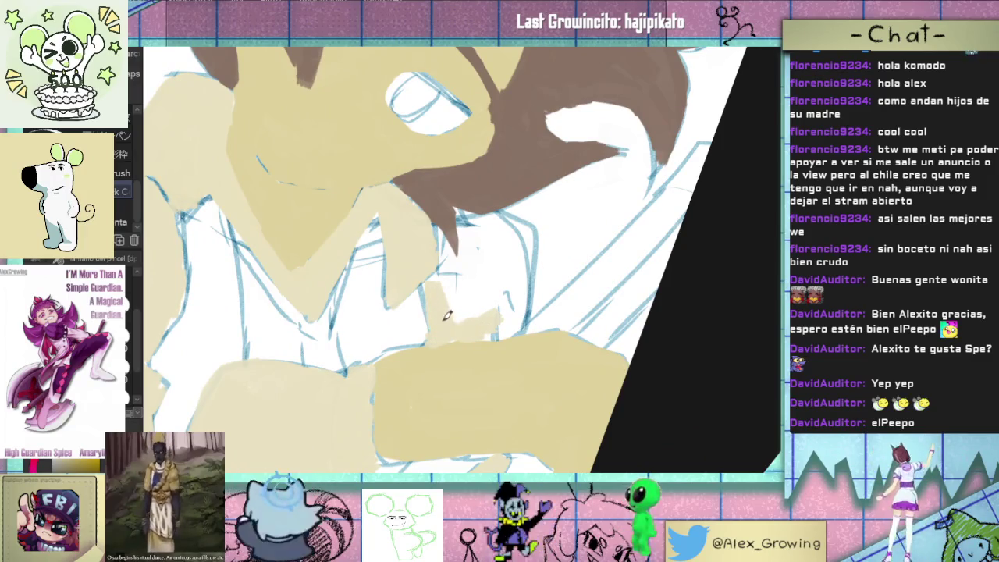
Step: Fill the white gaps beside the hand and across the arm and fist with tan
{"action": "left_click_drag", "start_coordinate": [434, 287], "coordinate": [450, 226]}
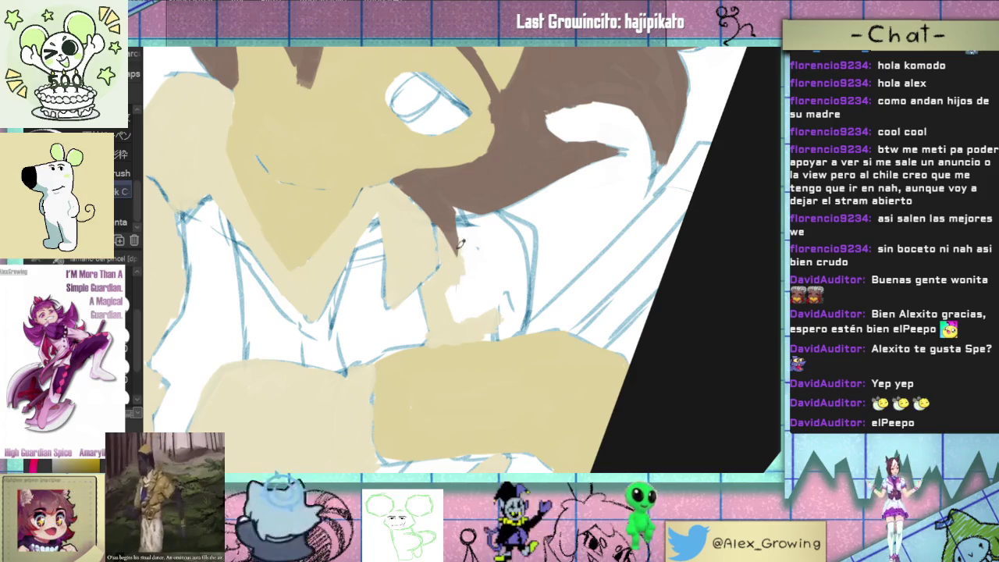
{"action": "left_click_drag", "start_coordinate": [461, 250], "coordinate": [457, 312]}
{"action": "mouse_move", "coordinate": [474, 258]}
{"action": "left_mouse_down"}
{"action": "mouse_move", "coordinate": [483, 310]}
{"action": "mouse_move", "coordinate": [516, 321]}
{"action": "left_mouse_up"}
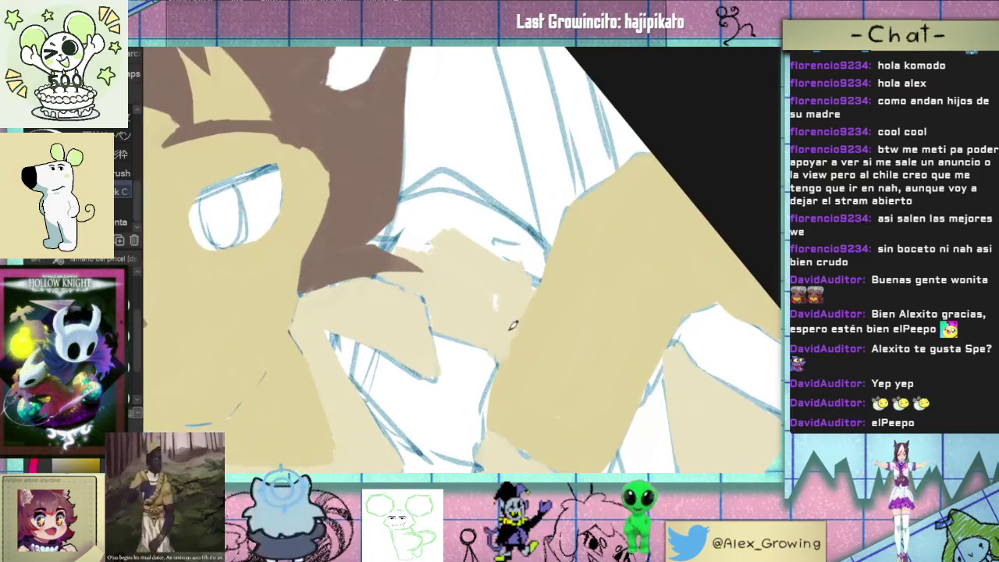
{"action": "mouse_move", "coordinate": [503, 280]}
{"action": "left_mouse_down"}
{"action": "mouse_move", "coordinate": [468, 297]}
{"action": "mouse_move", "coordinate": [476, 351]}
{"action": "left_mouse_up"}
{"action": "left_click_drag", "start_coordinate": [474, 313], "coordinate": [484, 365]}
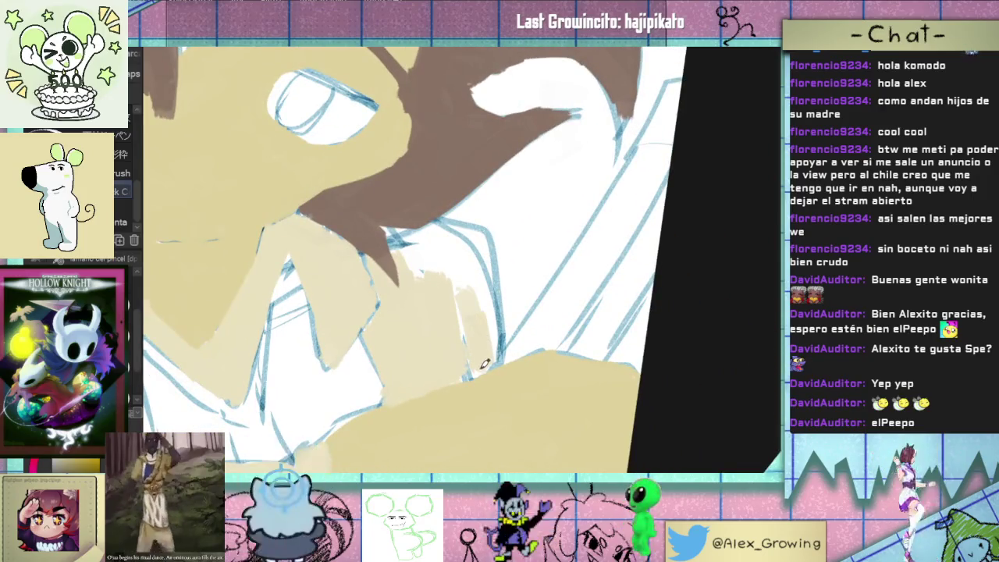
{"action": "mouse_move", "coordinate": [482, 324]}
{"action": "left_mouse_down"}
{"action": "mouse_move", "coordinate": [460, 281]}
{"action": "mouse_move", "coordinate": [508, 309]}
{"action": "left_mouse_up"}
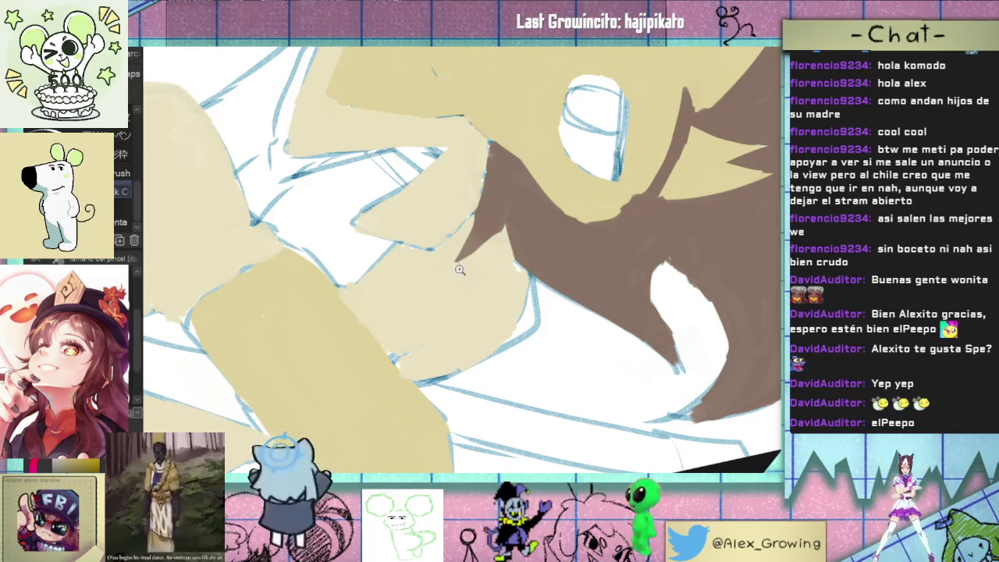
{"action": "scroll", "coordinate": [456, 269], "scroll_direction": "down", "scroll_amount": 5}
{"action": "scroll", "coordinate": [494, 250], "scroll_direction": "up", "scroll_amount": 5}
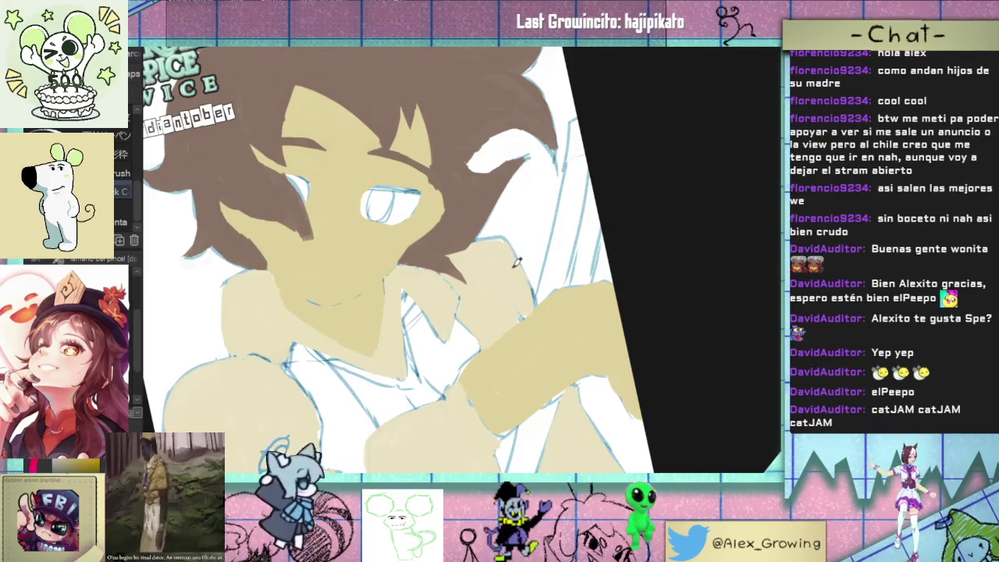
{"action": "scroll", "coordinate": [500, 238], "scroll_direction": "down", "scroll_amount": 5}
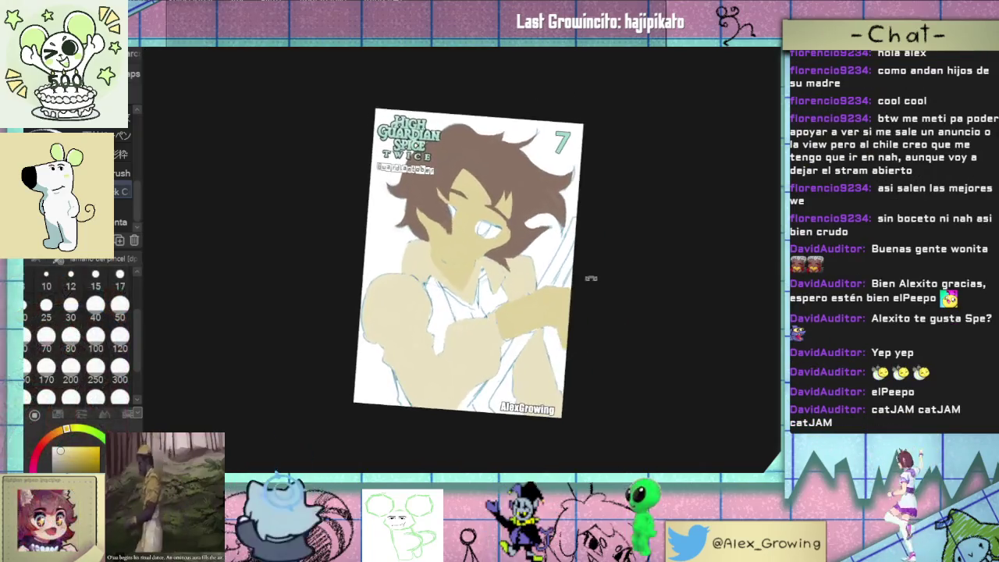
{"action": "left_click_drag", "start_coordinate": [566, 290], "coordinate": [540, 261]}
{"action": "scroll", "coordinate": [530, 235], "scroll_direction": "up", "scroll_amount": 4}
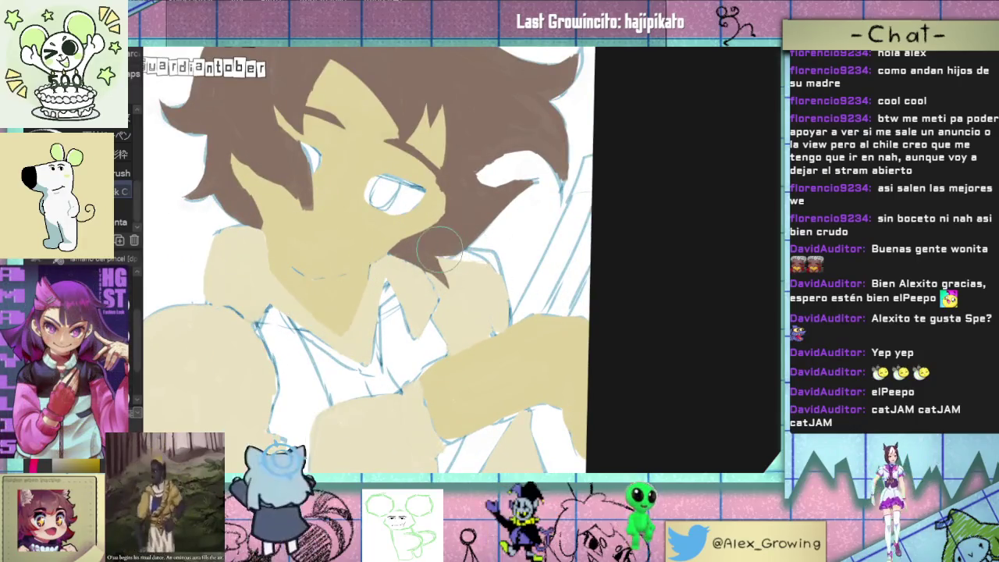
{"action": "scroll", "coordinate": [430, 260], "scroll_direction": "down", "scroll_amount": 3}
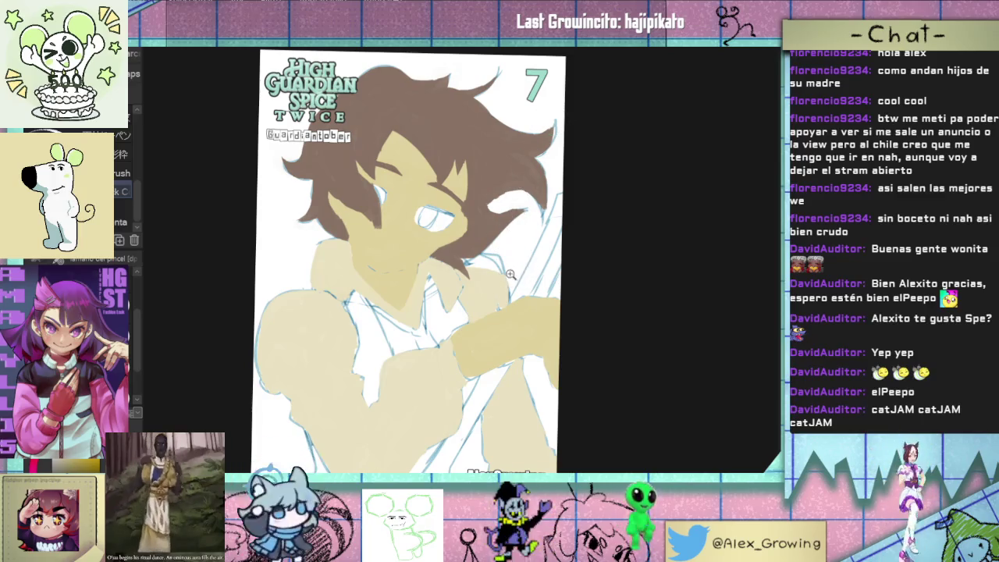
{"action": "scroll", "coordinate": [512, 275], "scroll_direction": "up", "scroll_amount": 1}
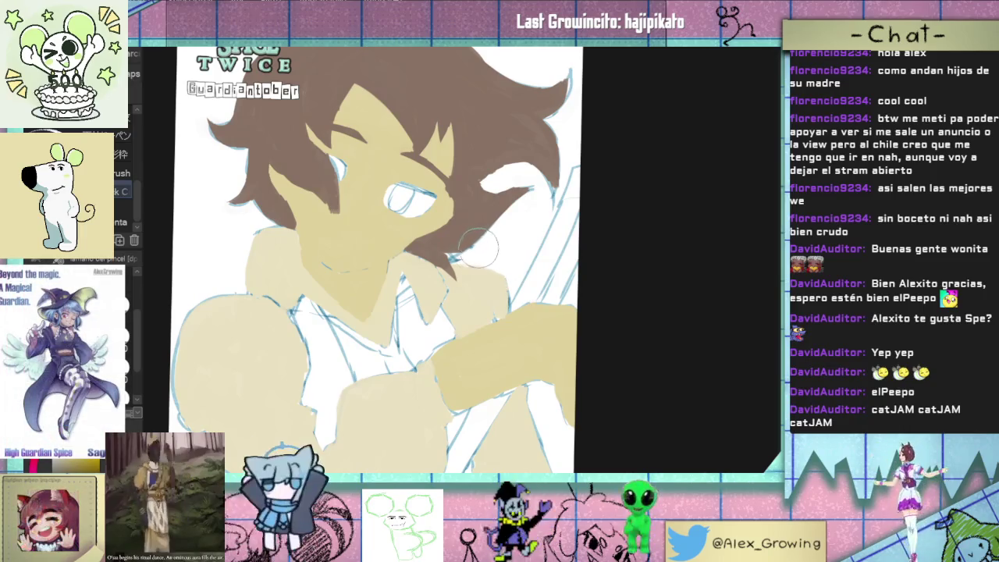
{"action": "key", "text": "ctrl+0"}
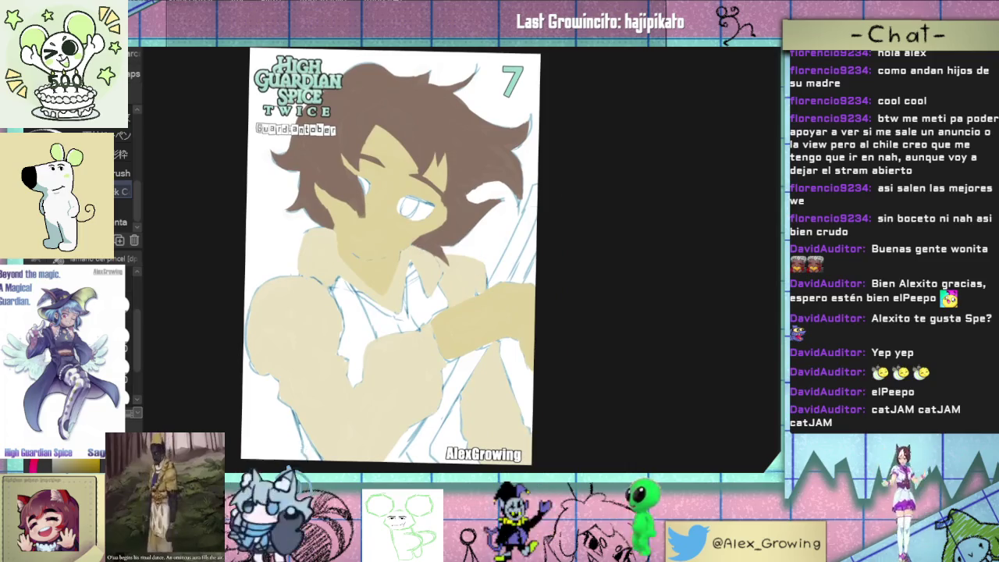
{"action": "scroll", "coordinate": [414, 295], "scroll_direction": "up", "scroll_amount": 1}
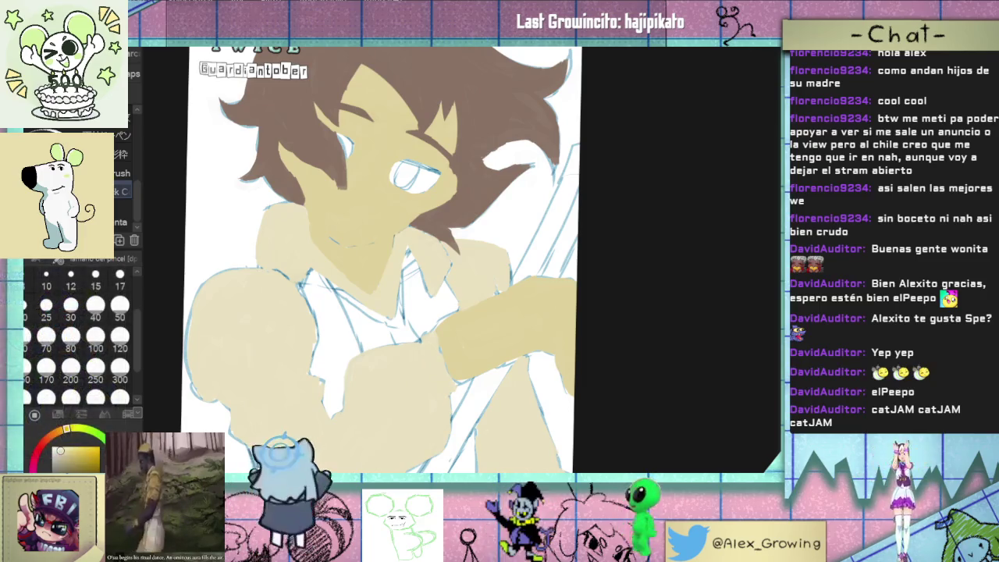
{"action": "left_click_drag", "start_coordinate": [439, 328], "coordinate": [479, 309]}
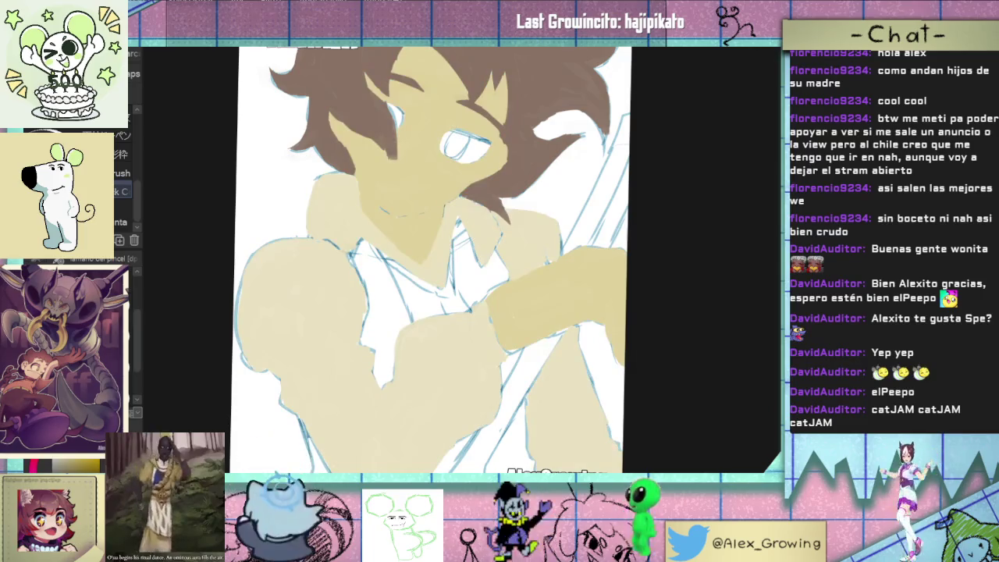
{"action": "mouse_move", "coordinate": [549, 257]}
{"action": "left_mouse_down"}
{"action": "mouse_move", "coordinate": [517, 356]}
{"action": "mouse_move", "coordinate": [500, 336]}
{"action": "left_mouse_up"}
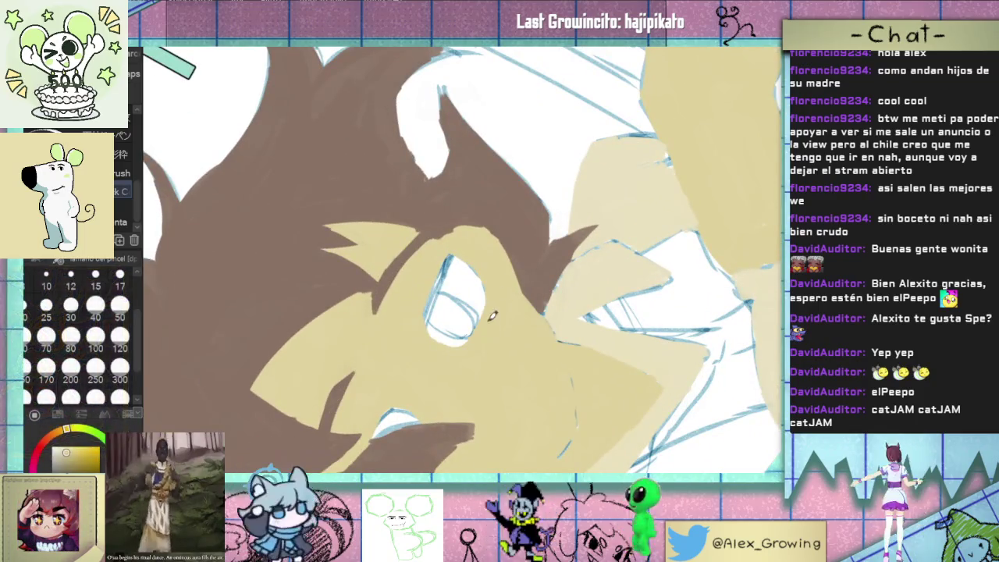
{"action": "mouse_move", "coordinate": [501, 265]}
{"action": "left_mouse_down"}
{"action": "mouse_move", "coordinate": [505, 309]}
{"action": "mouse_move", "coordinate": [487, 273]}
{"action": "left_mouse_up"}
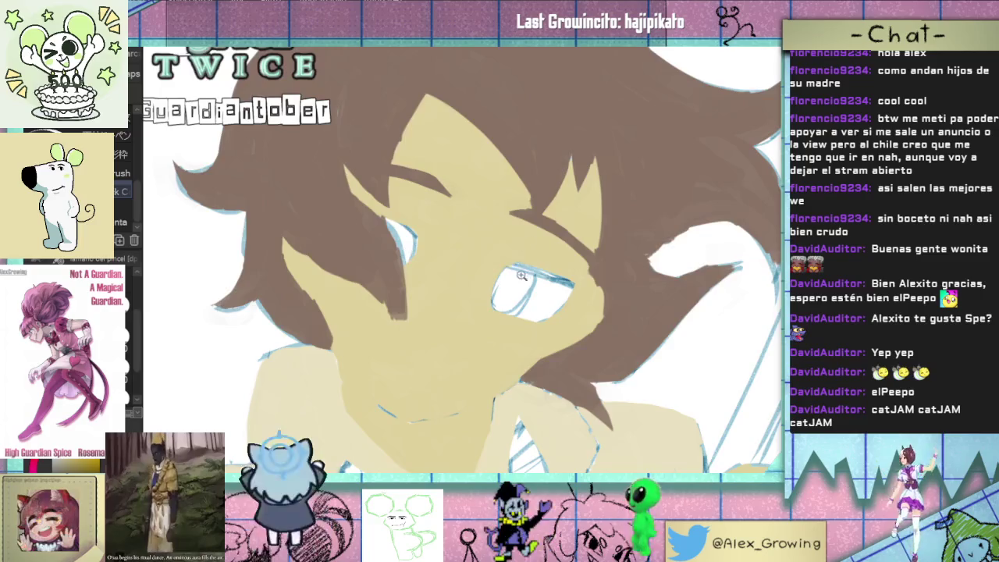
{"action": "key", "text": "ctrl+0"}
{"action": "scroll", "coordinate": [490, 311], "scroll_direction": "up", "scroll_amount": 3}
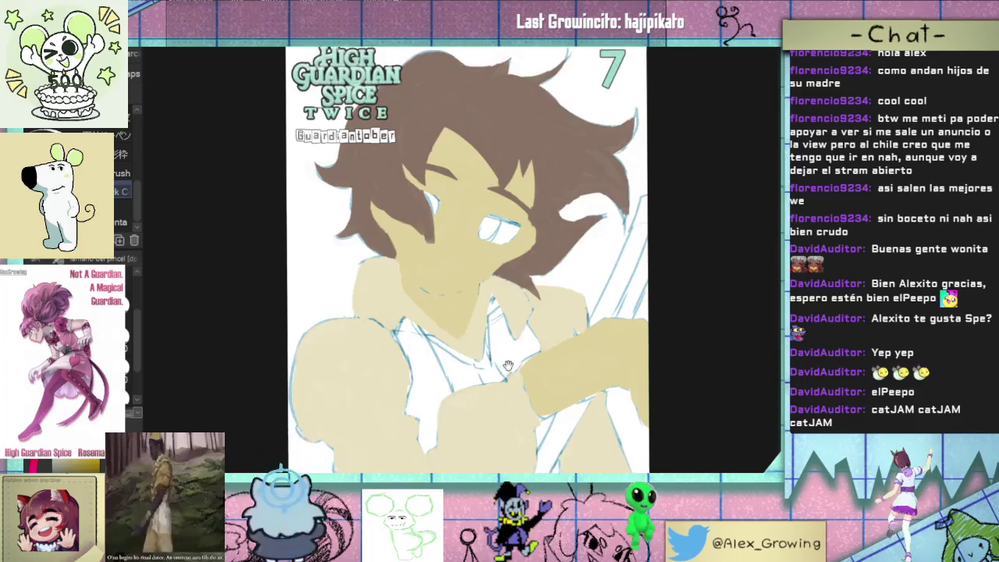
{"action": "left_click_drag", "start_coordinate": [489, 311], "coordinate": [522, 284]}
{"action": "scroll", "coordinate": [522, 284], "scroll_direction": "up", "scroll_amount": 2}
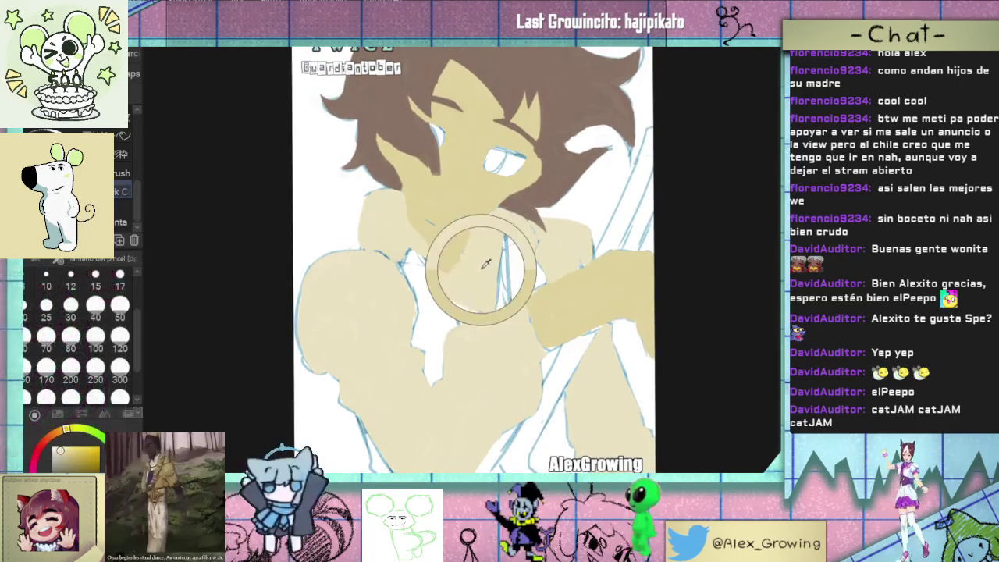
Step: Paint tan onto the neck under the chin, then fit the whole page in view
{"action": "scroll", "coordinate": [471, 294], "scroll_direction": "up", "scroll_amount": 2}
{"action": "mouse_move", "coordinate": [471, 294]}
{"action": "left_mouse_down"}
{"action": "mouse_move", "coordinate": [434, 254]}
{"action": "mouse_move", "coordinate": [463, 292]}
{"action": "left_mouse_up"}
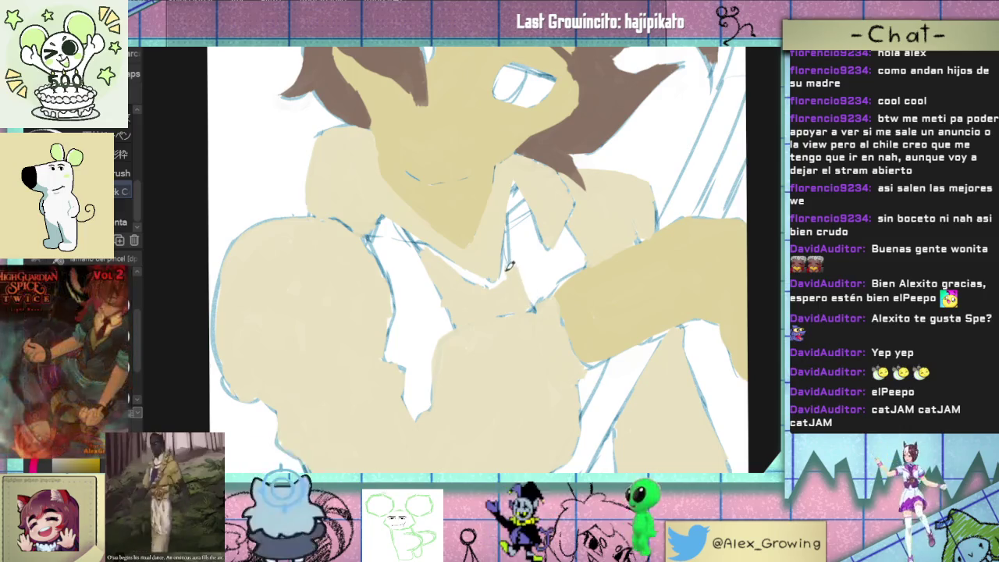
{"action": "key", "text": "ctrl+0"}
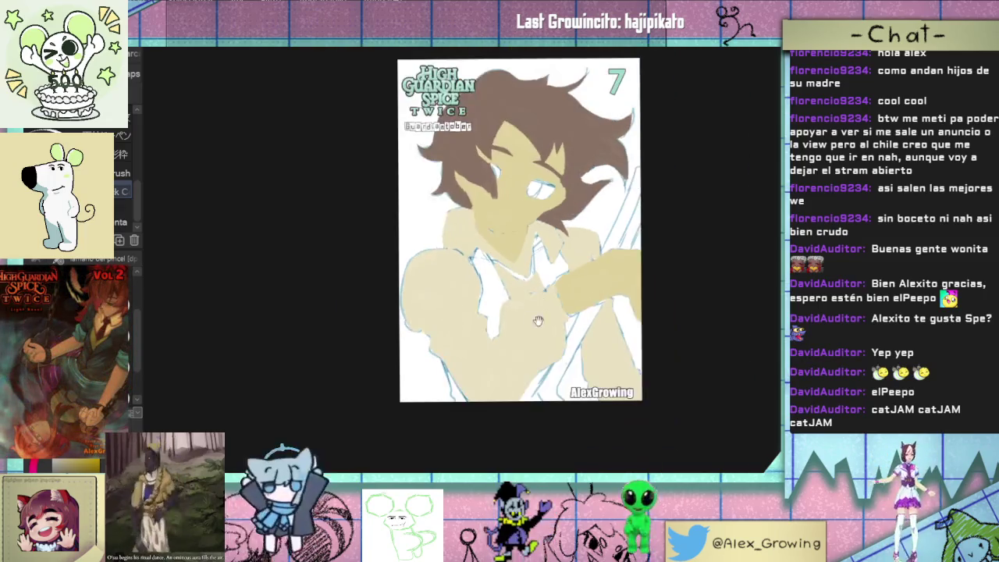
{"action": "scroll", "coordinate": [509, 285], "scroll_direction": "up", "scroll_amount": 1}
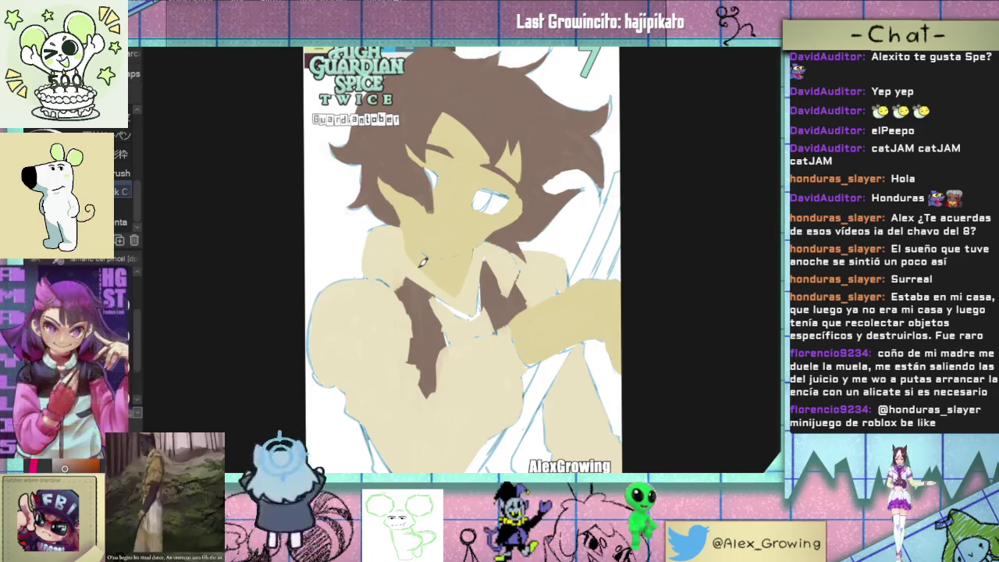
Step: Pan to the cover title and number 7, zooming in on the colour swatches
{"action": "left_click_drag", "start_coordinate": [423, 263], "coordinate": [313, 379]}
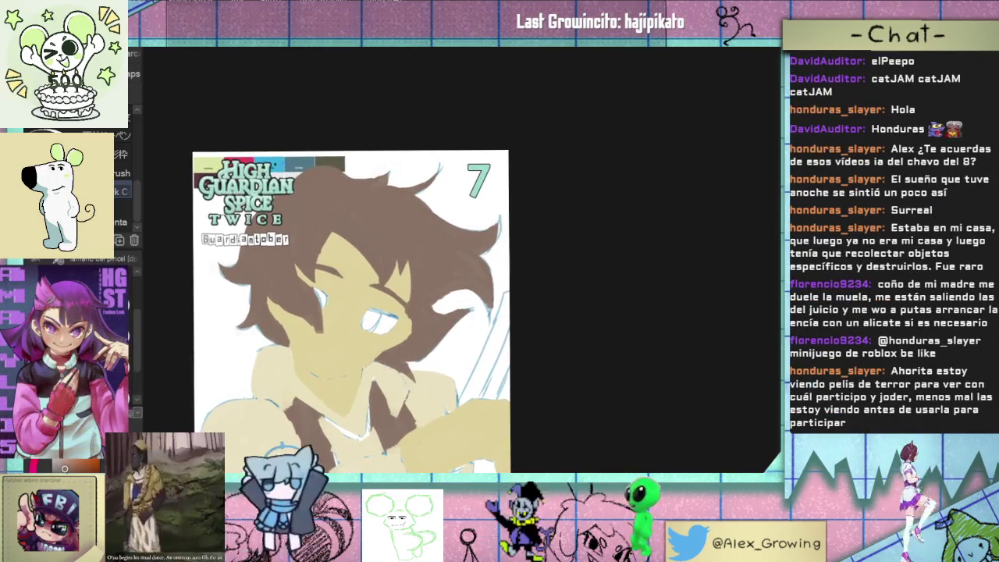
{"action": "scroll", "coordinate": [364, 158], "scroll_direction": "up", "scroll_amount": 5}
{"action": "scroll", "coordinate": [363, 158], "scroll_direction": "down", "scroll_amount": 3}
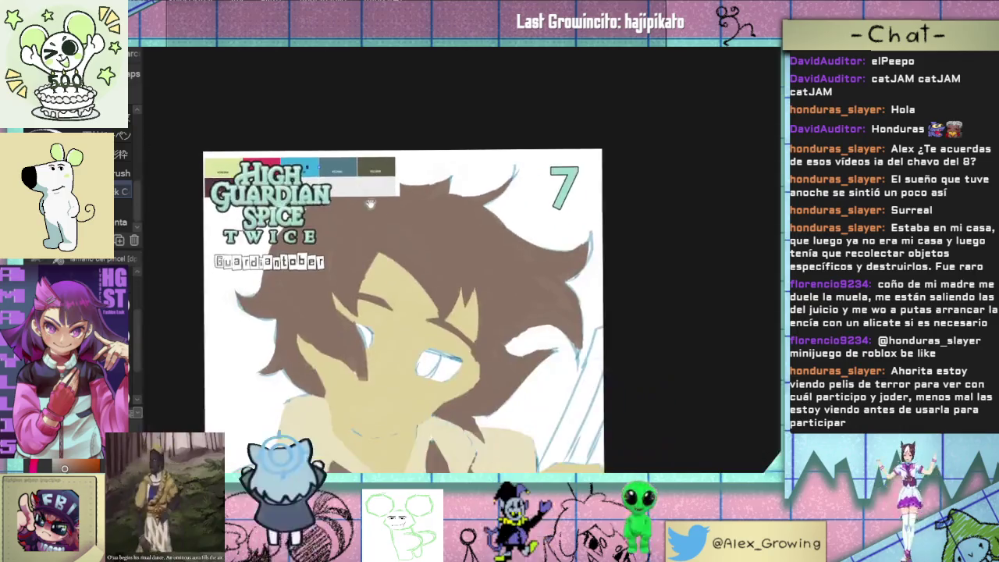
{"action": "left_click_drag", "start_coordinate": [364, 158], "coordinate": [359, 171]}
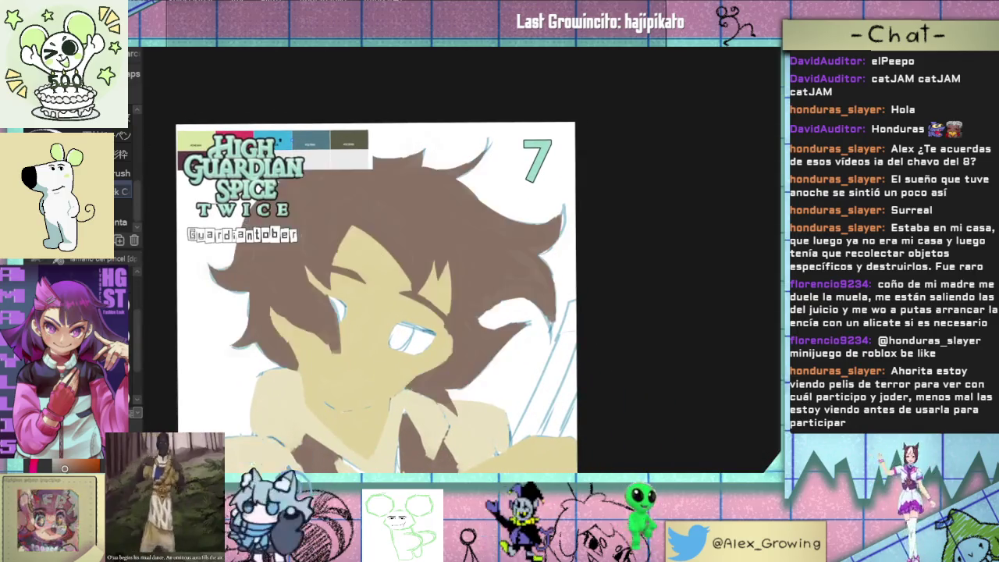
{"action": "scroll", "coordinate": [364, 135], "scroll_direction": "up", "scroll_amount": 3}
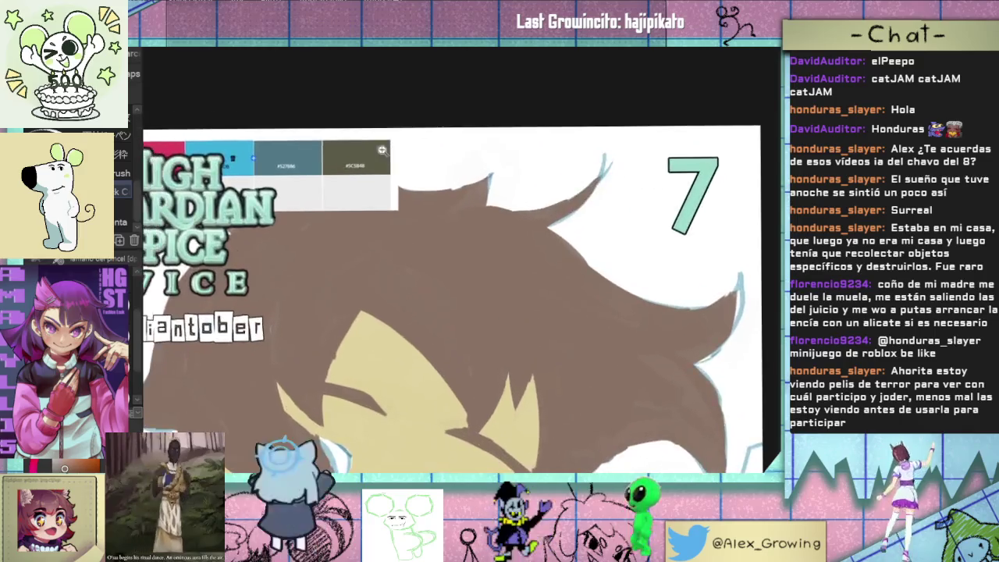
Step: Sample the dark olive swatch and fill the locked hair layer with it
{"action": "scroll", "coordinate": [395, 142], "scroll_direction": "up", "scroll_amount": 2}
{"action": "left_click", "coordinate": [379, 149], "text": "alt"}
{"action": "scroll", "coordinate": [379, 149], "scroll_direction": "down", "scroll_amount": 4}
{"action": "scroll", "coordinate": [325, 185], "scroll_direction": "down", "scroll_amount": 2}
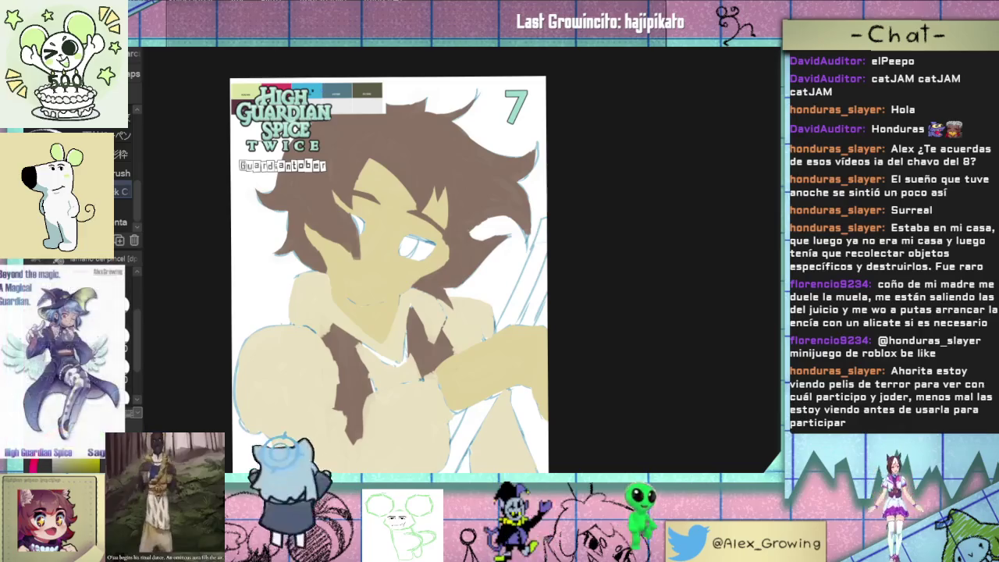
{"action": "key", "text": "alt+BackSpace"}
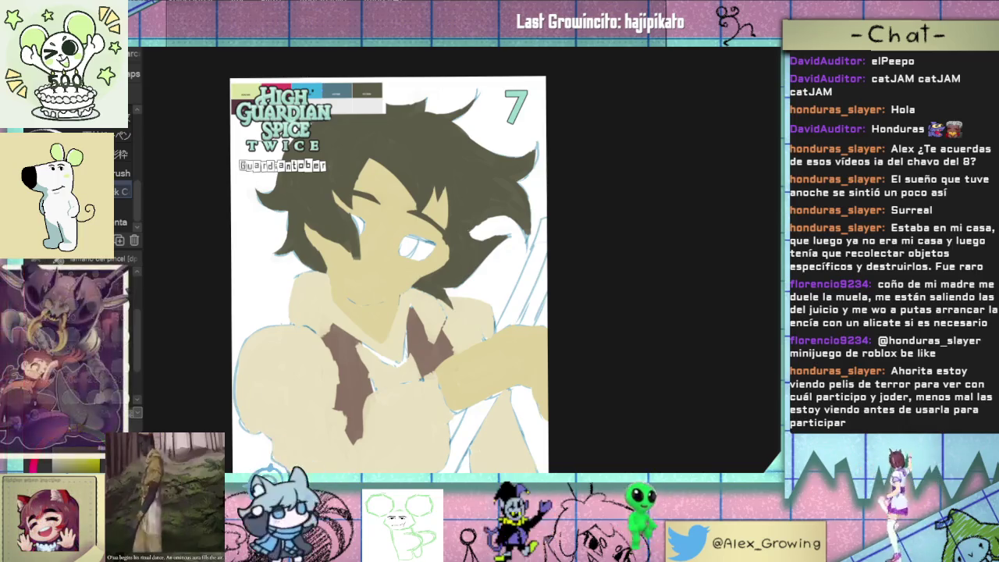
{"action": "scroll", "coordinate": [291, 278], "scroll_direction": "up", "scroll_amount": 1}
Step: Draw a freehand lasso selection around the character's face and hair
{"action": "scroll", "coordinate": [290, 279], "scroll_direction": "up", "scroll_amount": 1}
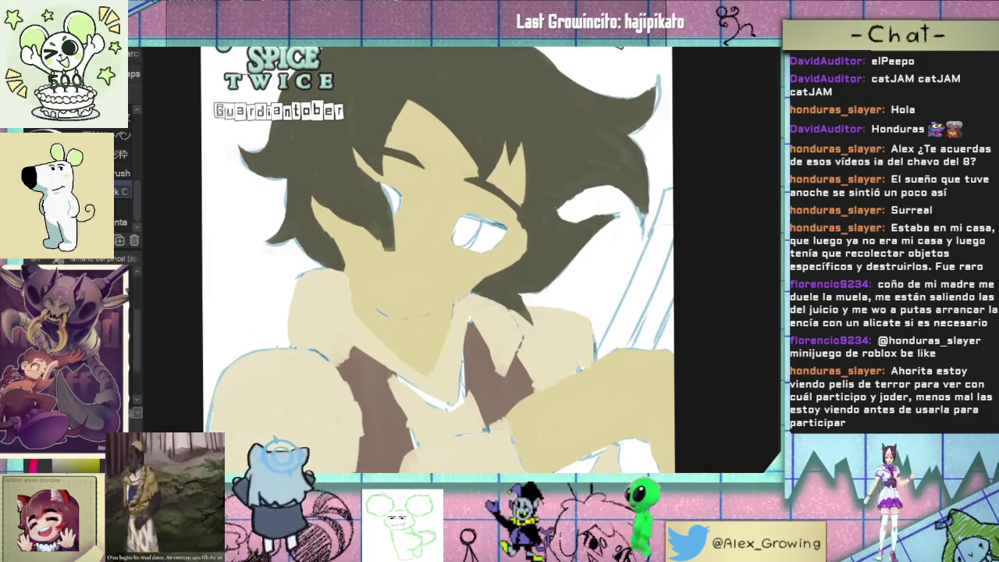
{"action": "scroll", "coordinate": [426, 258], "scroll_direction": "up", "scroll_amount": 3}
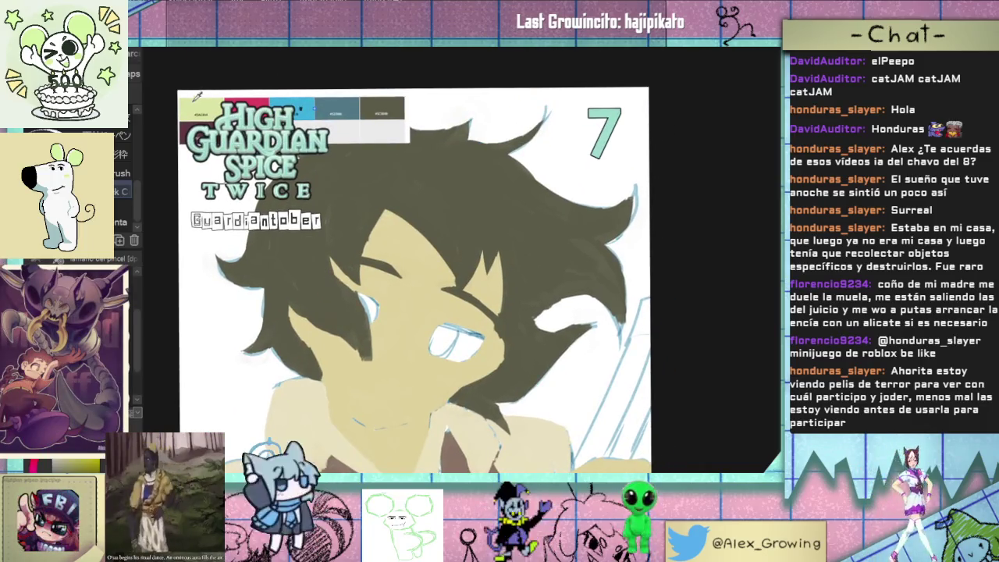
{"action": "left_click_drag", "start_coordinate": [418, 344], "coordinate": [402, 302]}
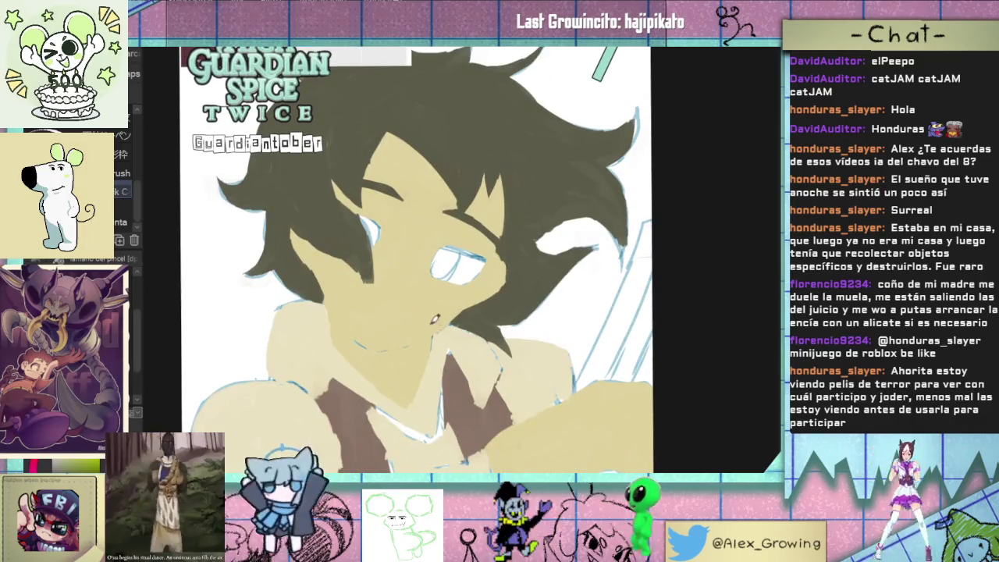
{"action": "key", "text": "m"}
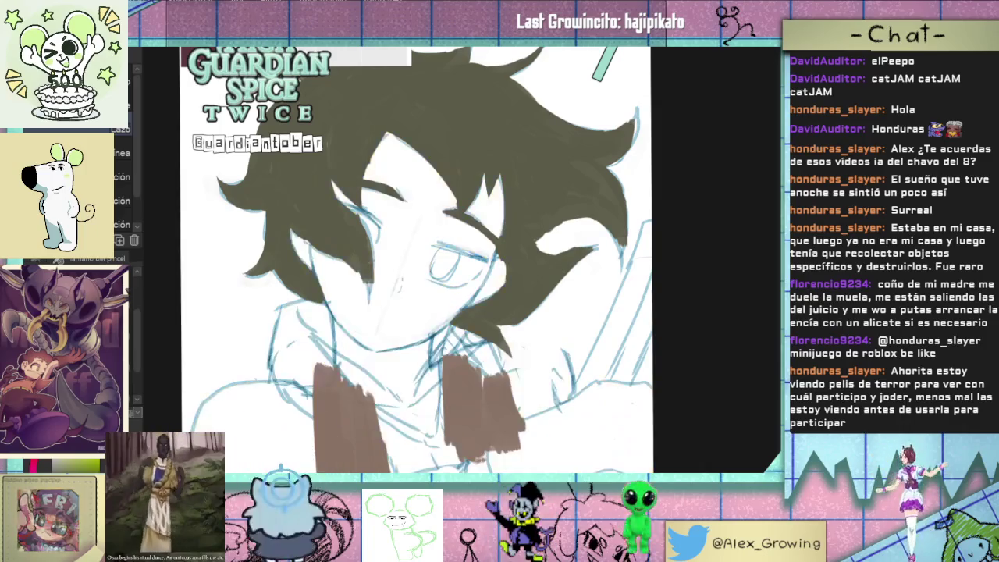
{"action": "scroll", "coordinate": [475, 297], "scroll_direction": "up", "scroll_amount": 3}
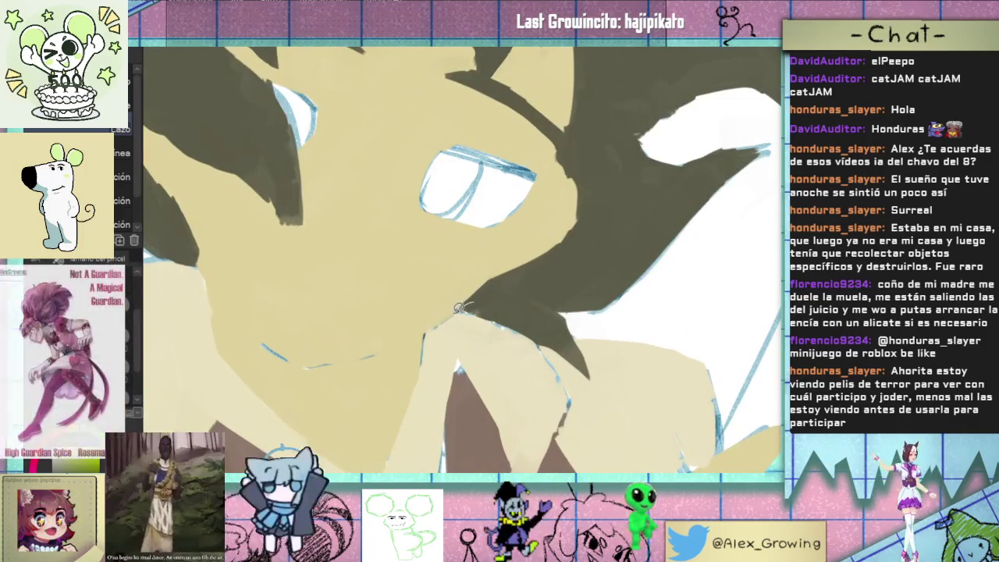
{"action": "mouse_move", "coordinate": [477, 299]}
{"action": "left_mouse_down"}
{"action": "mouse_move", "coordinate": [400, 467]}
{"action": "mouse_move", "coordinate": [344, 62]}
{"action": "mouse_move", "coordinate": [500, 300]}
{"action": "left_mouse_up"}
{"action": "scroll", "coordinate": [484, 421], "scroll_direction": "down", "scroll_amount": 2}
{"action": "left_click_drag", "start_coordinate": [341, 51], "coordinate": [238, 204]}
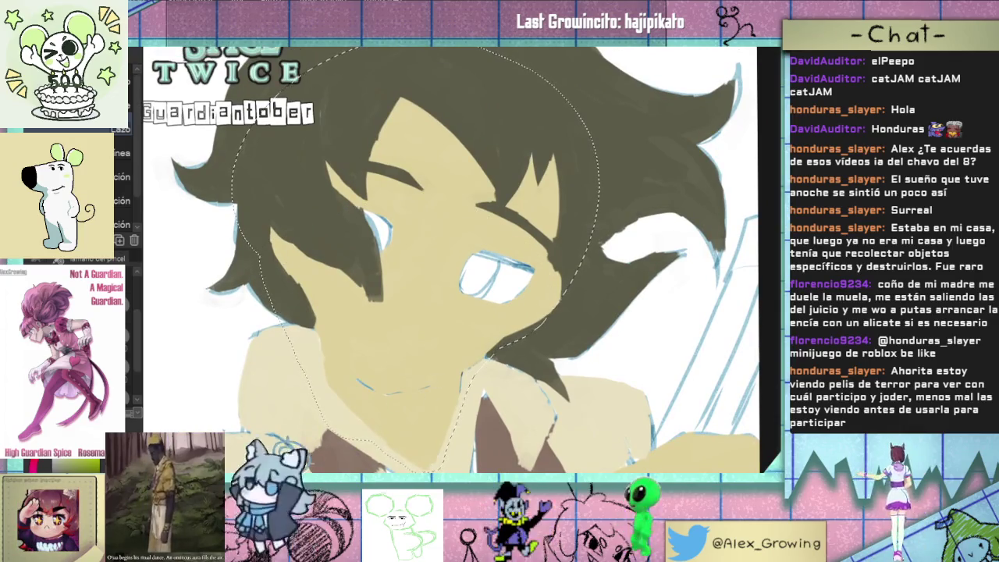
{"action": "key", "text": "alt+BackSpace"}
{"action": "key", "text": "ctrl+d"}
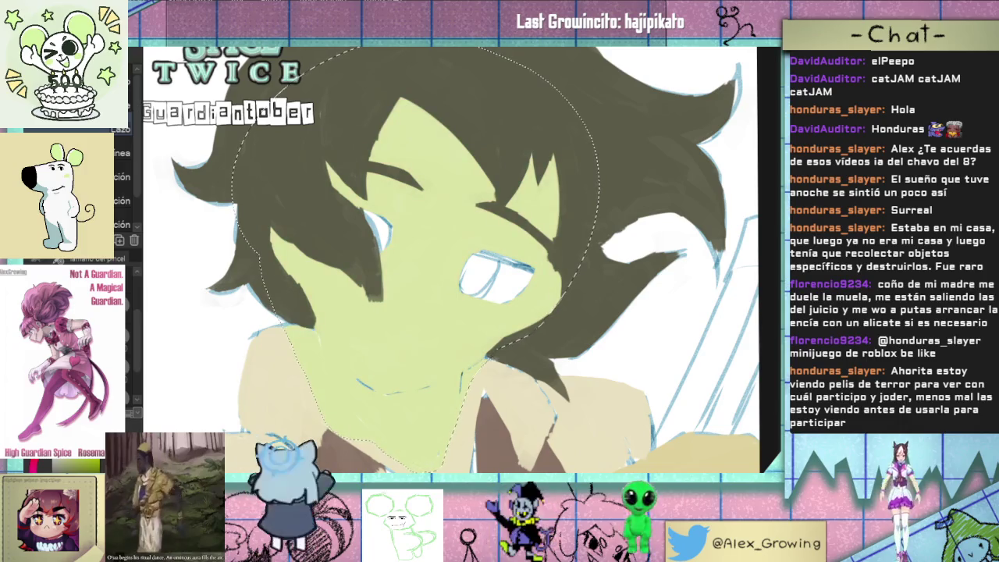
{"action": "key", "text": "b"}
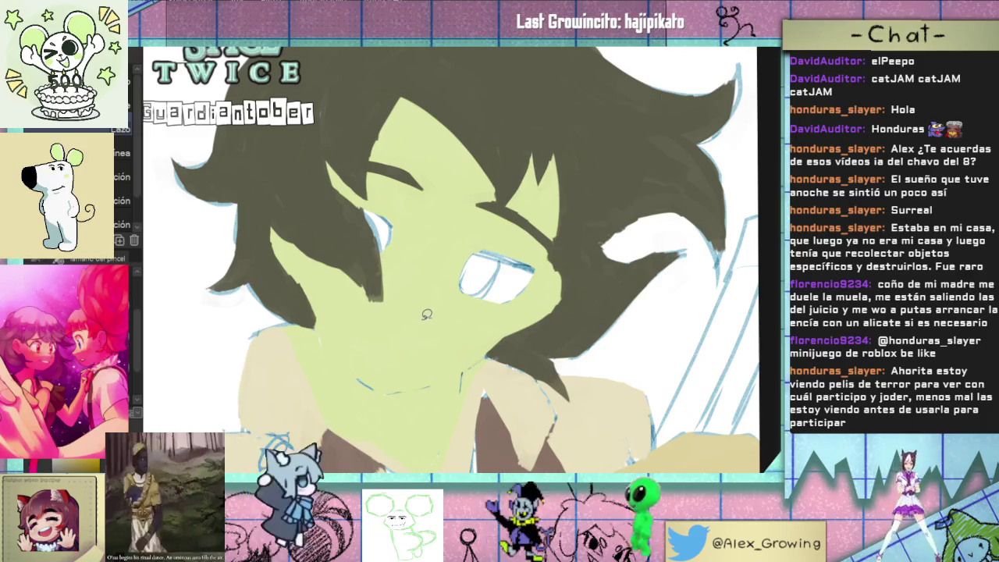
{"action": "key", "text": "p"}
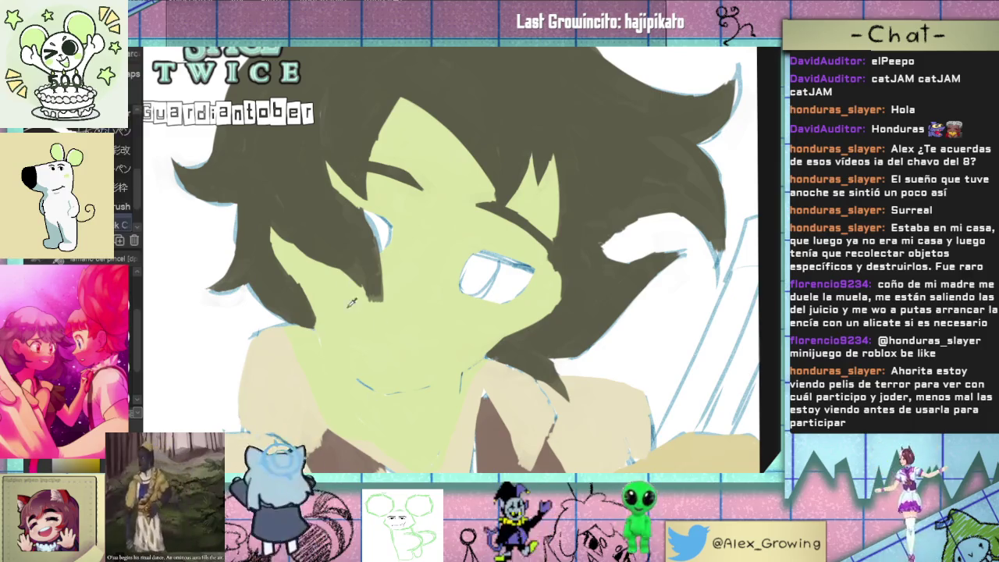
{"action": "key", "text": "ctrl+shift+d"}
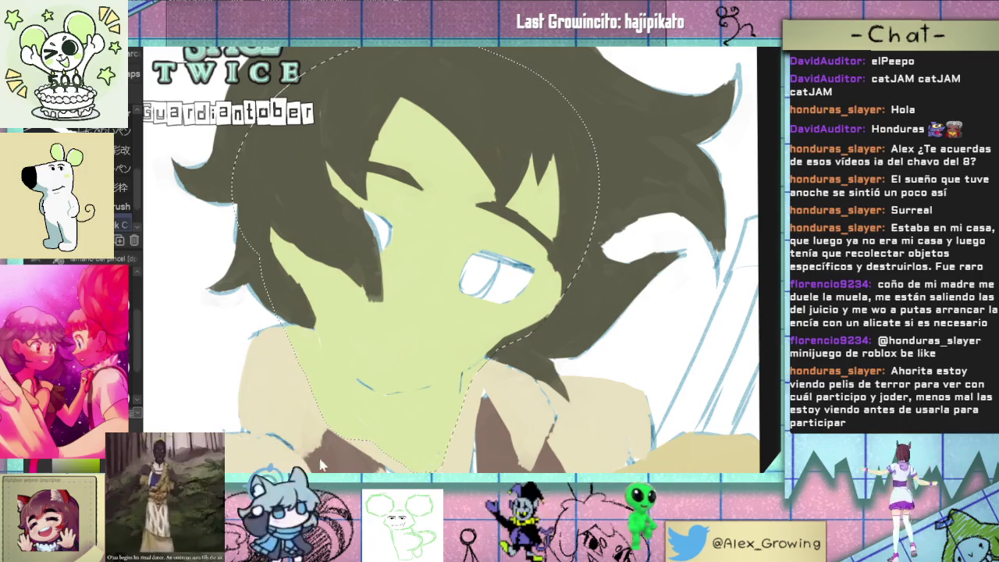
{"action": "key", "text": "alt+BackSpace"}
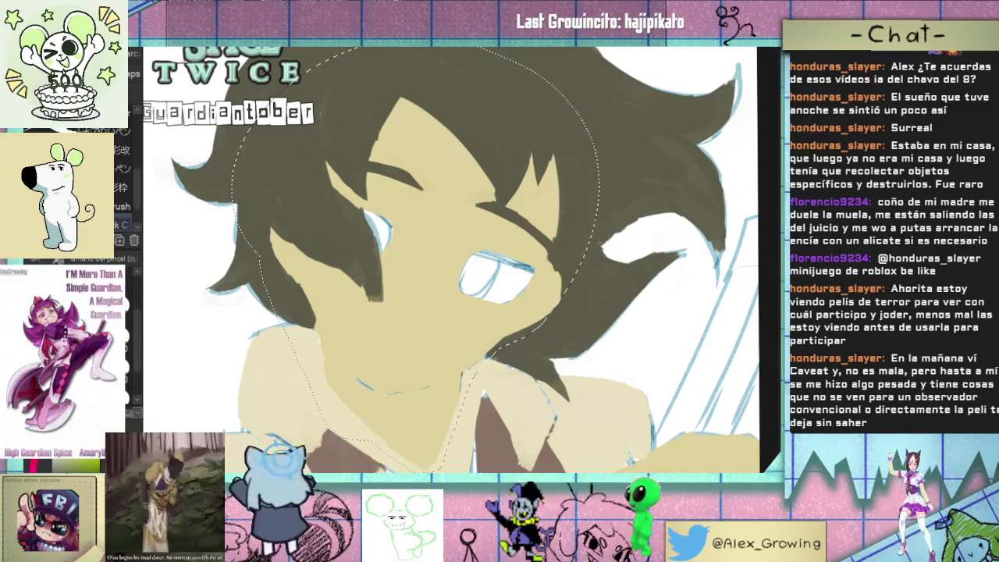
{"action": "key", "text": "ctrl+d"}
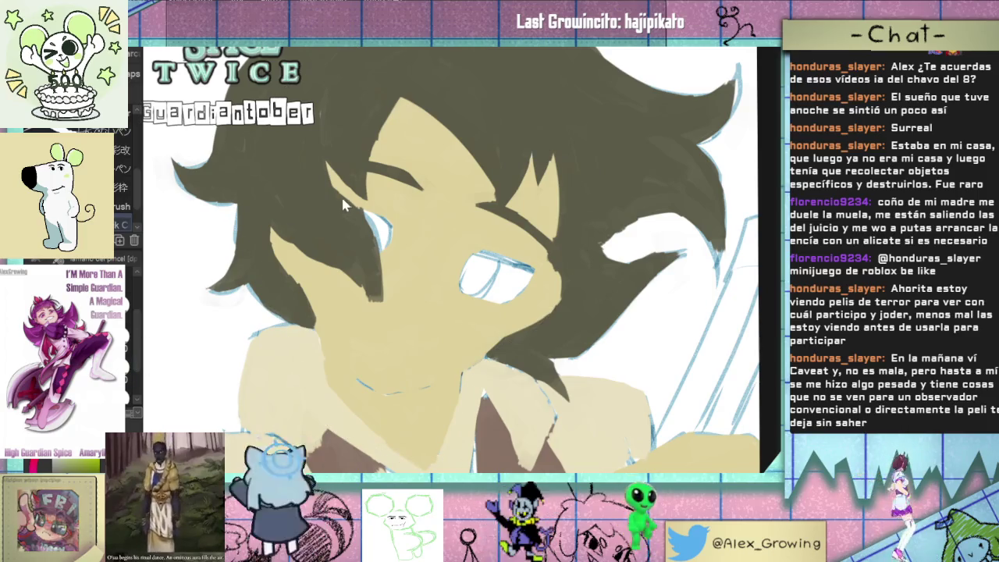
{"action": "scroll", "coordinate": [347, 191], "scroll_direction": "down", "scroll_amount": 2}
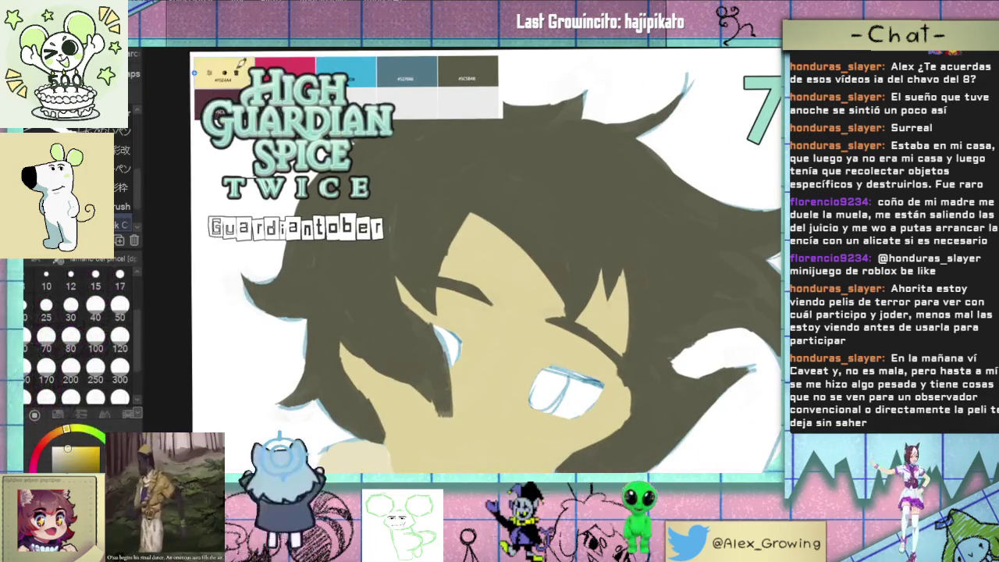
{"action": "left_click_drag", "start_coordinate": [469, 312], "coordinate": [367, 193]}
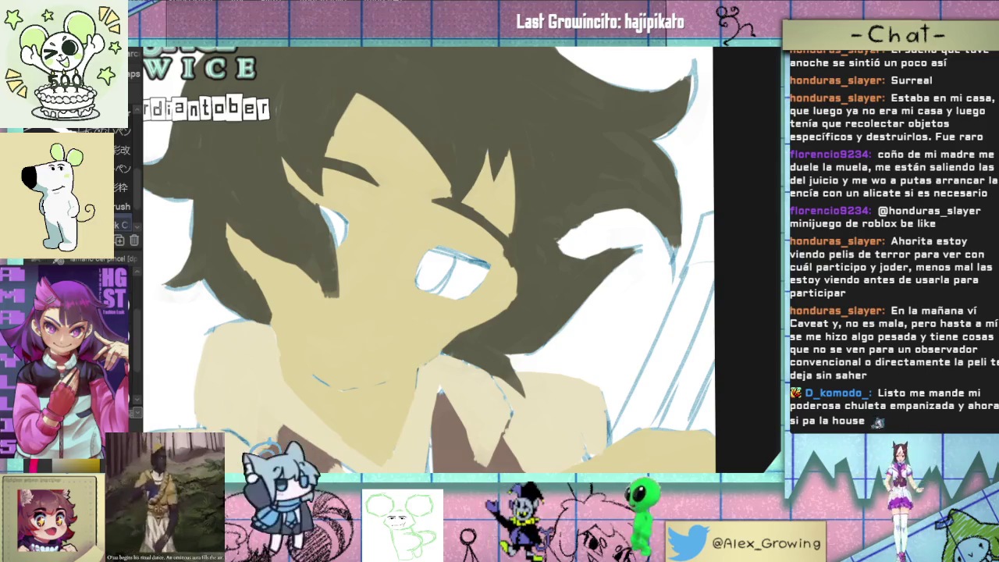
{"action": "key", "text": "m"}
{"action": "left_click_drag", "start_coordinate": [531, 303], "coordinate": [452, 340]}
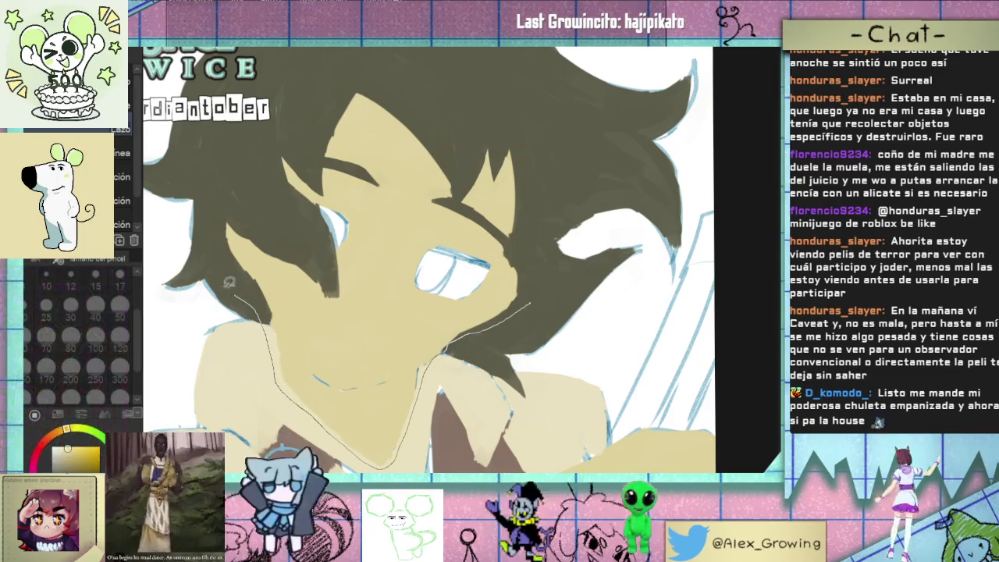
{"action": "left_click_drag", "start_coordinate": [286, 387], "coordinate": [528, 264]}
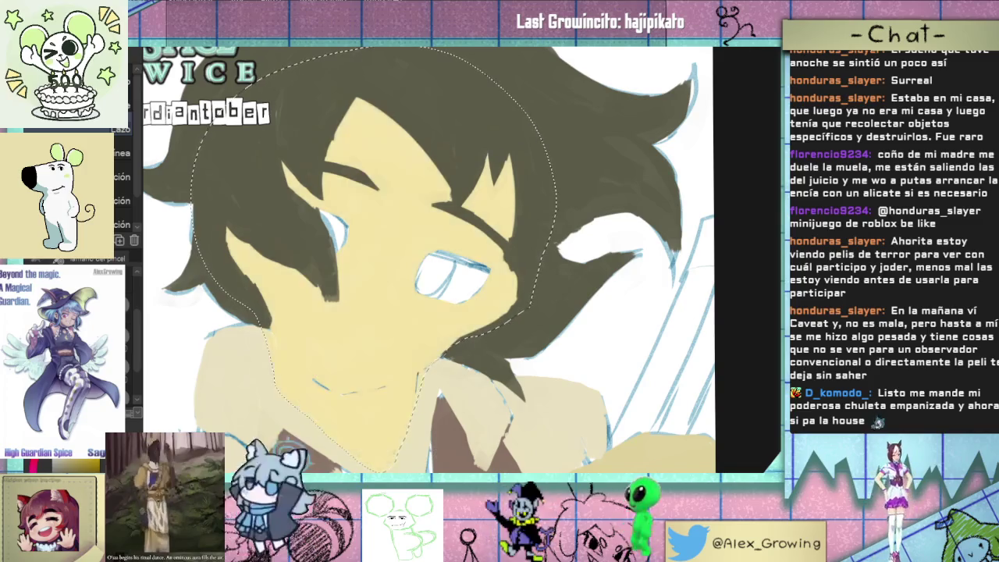
{"action": "key", "text": "ctrl+d"}
{"action": "scroll", "coordinate": [441, 319], "scroll_direction": "down", "scroll_amount": 3}
{"action": "scroll", "coordinate": [441, 318], "scroll_direction": "up", "scroll_amount": 2}
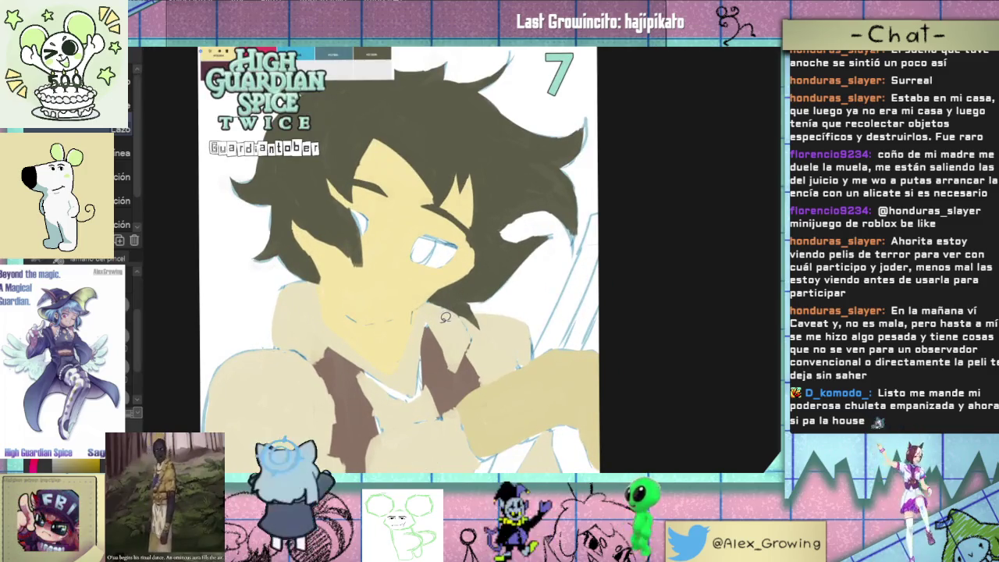
Step: Restore the face selection and brighten it to a warmer, yellower skin tone
{"action": "scroll", "coordinate": [448, 317], "scroll_direction": "up", "scroll_amount": 2}
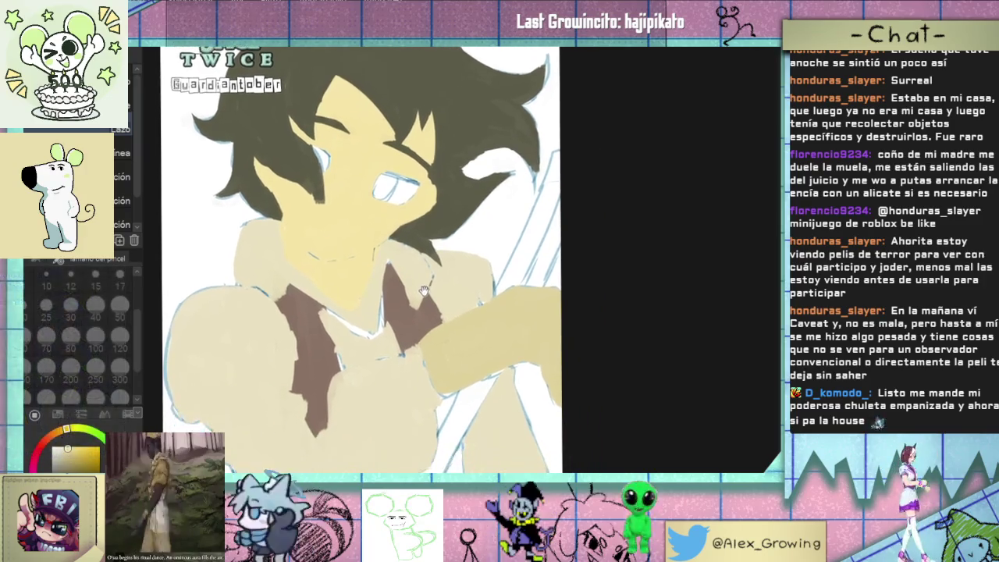
{"action": "key", "text": "ctrl+z"}
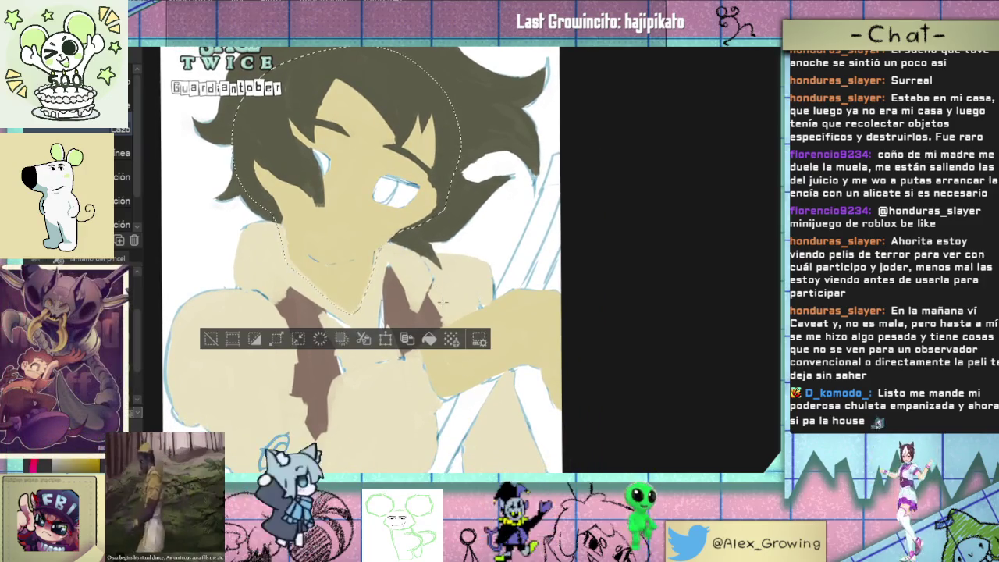
{"action": "left_click_drag", "start_coordinate": [473, 274], "coordinate": [475, 252]}
{"action": "left_click", "coordinate": [212, 317]}
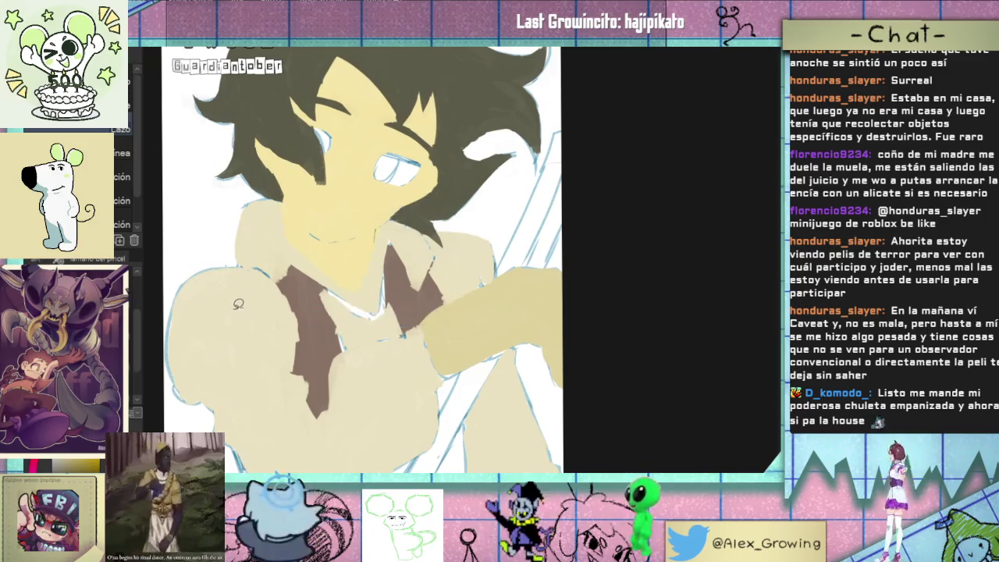
{"action": "scroll", "coordinate": [583, 359], "scroll_direction": "up", "scroll_amount": 2}
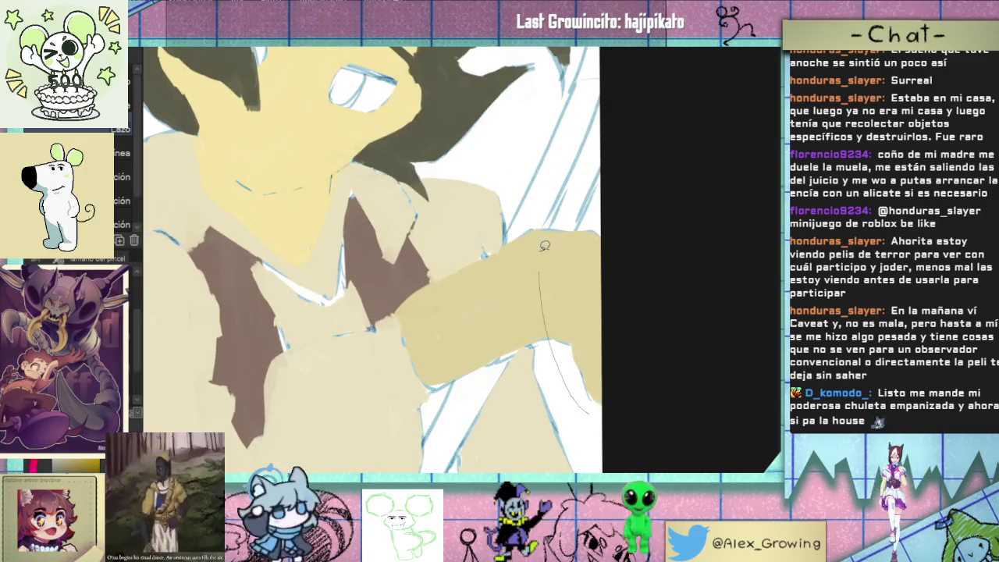
Step: Lasso-select the extended forearm, zooming and rotating to trace its edges
{"action": "left_click_drag", "start_coordinate": [544, 262], "coordinate": [595, 197]}
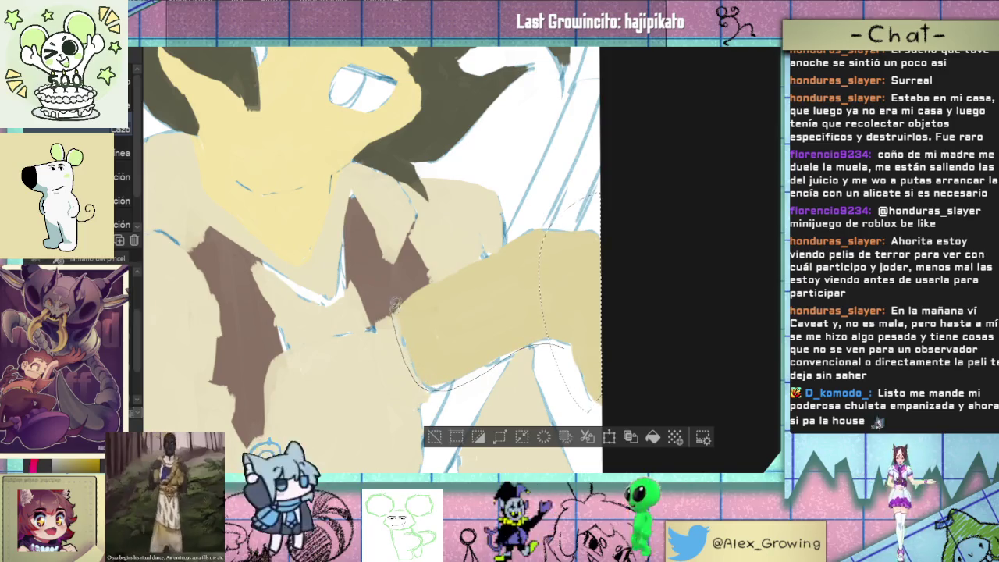
{"action": "scroll", "coordinate": [709, 178], "scroll_direction": "up", "scroll_amount": 2}
{"action": "mouse_move", "coordinate": [297, 461]}
{"action": "left_mouse_down"}
{"action": "mouse_move", "coordinate": [521, 222]}
{"action": "mouse_move", "coordinate": [514, 228]}
{"action": "left_mouse_up"}
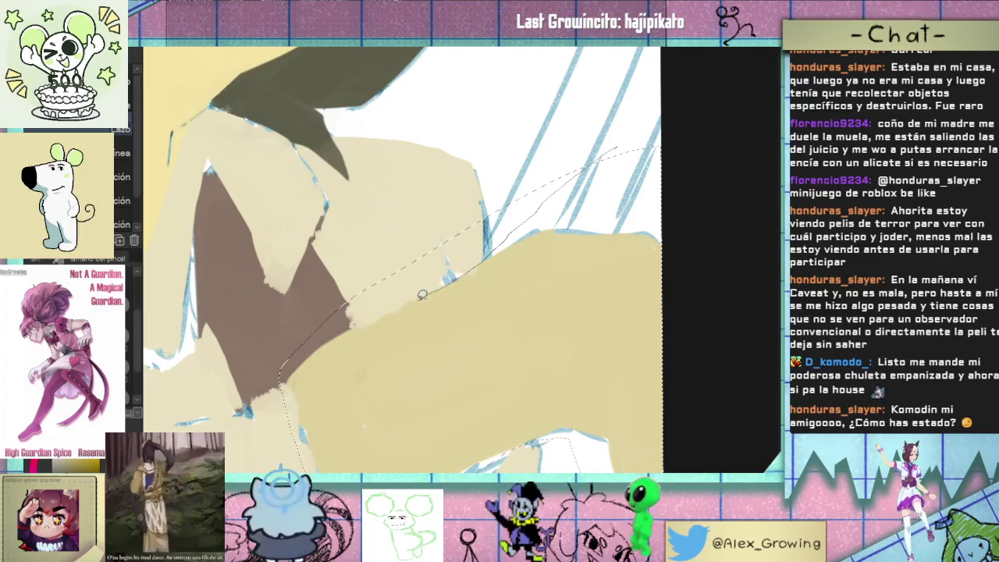
{"action": "left_click", "coordinate": [379, 251]}
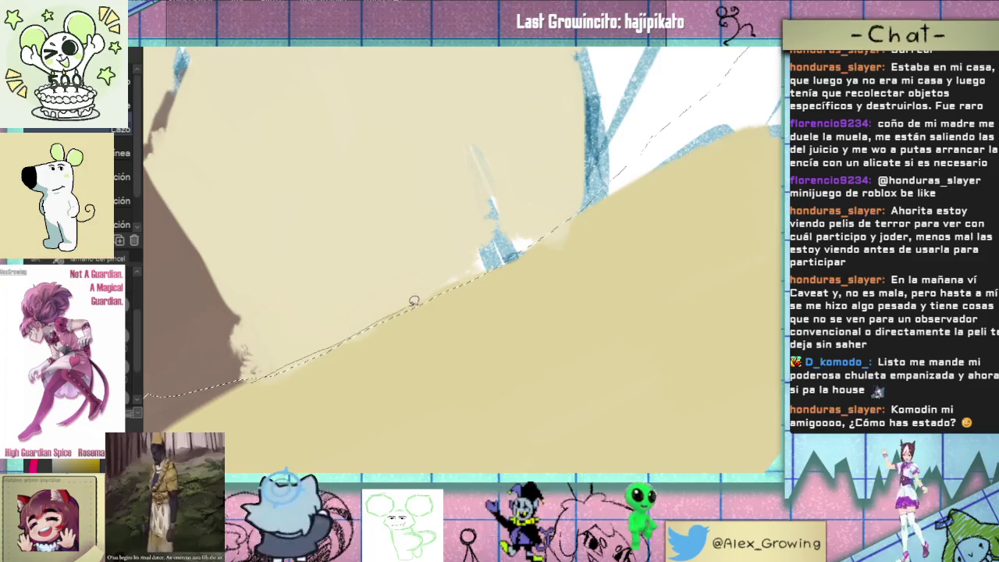
{"action": "scroll", "coordinate": [568, 247], "scroll_direction": "down", "scroll_amount": 3}
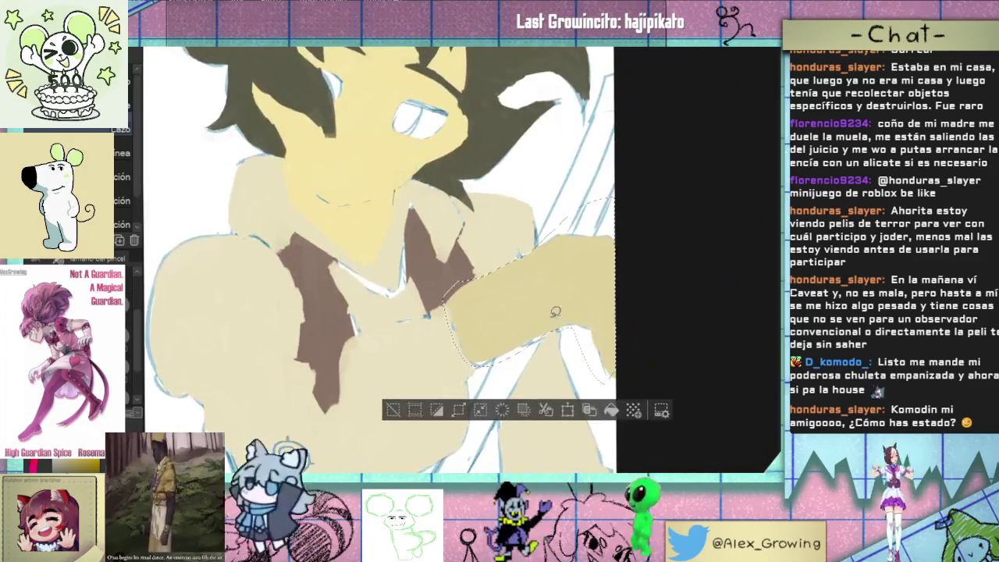
{"action": "left_click", "coordinate": [462, 303]}
{"action": "left_click", "coordinate": [422, 336]}
{"action": "left_click", "coordinate": [390, 359]}
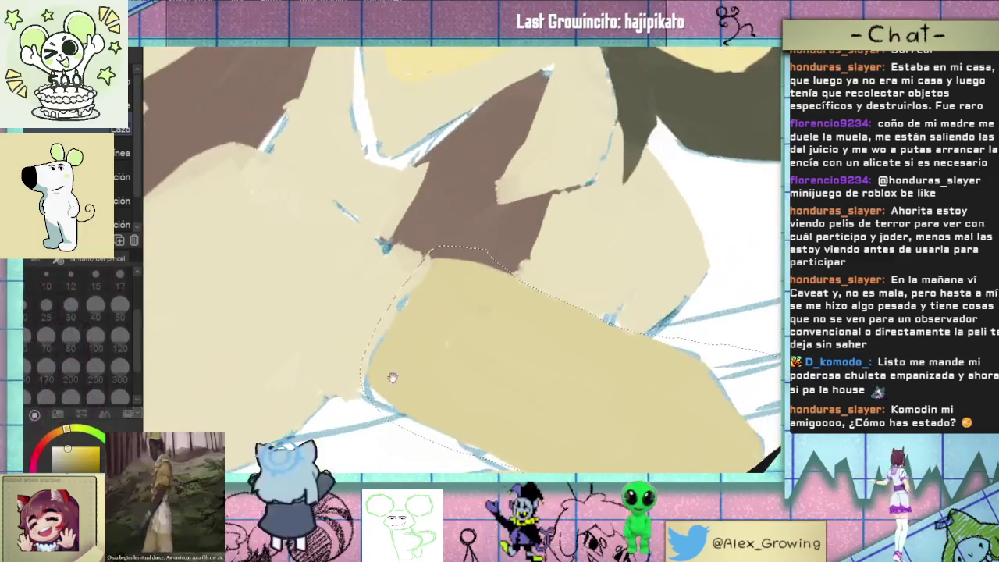
{"action": "left_click", "coordinate": [365, 382]}
{"action": "left_click_drag", "start_coordinate": [365, 383], "coordinate": [434, 227]}
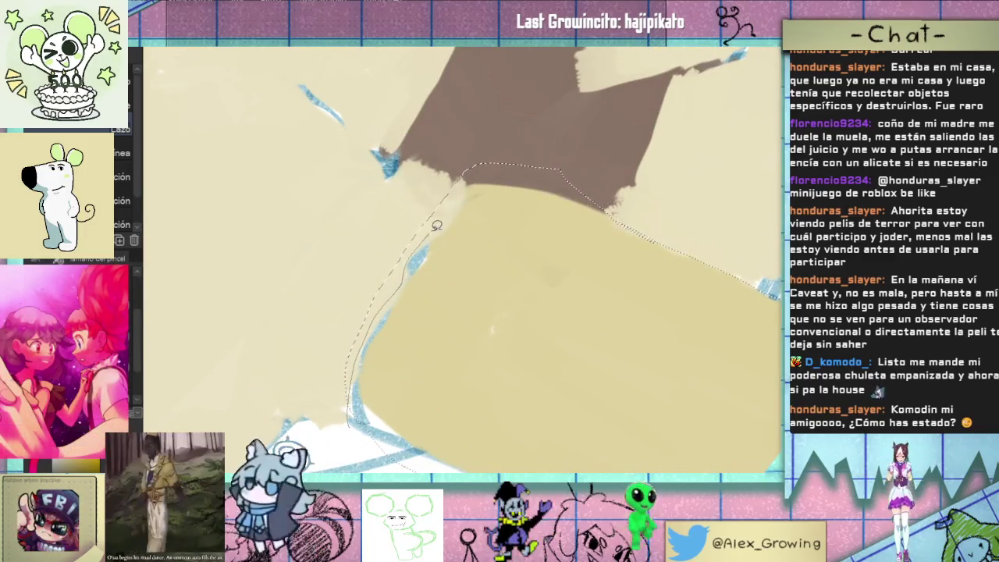
{"action": "left_click_drag", "start_coordinate": [472, 162], "coordinate": [425, 319]}
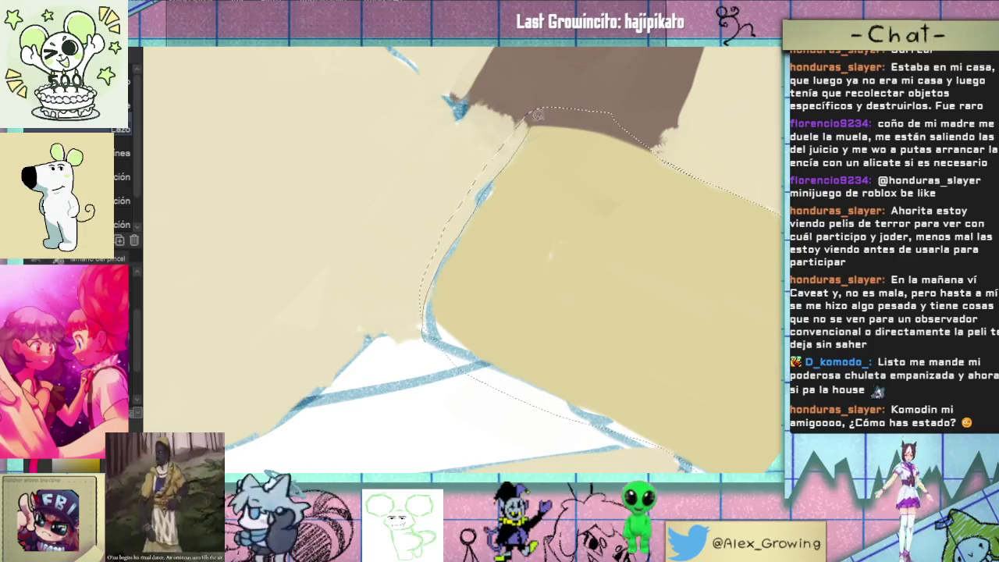
{"action": "left_click_drag", "start_coordinate": [394, 330], "coordinate": [597, 396]}
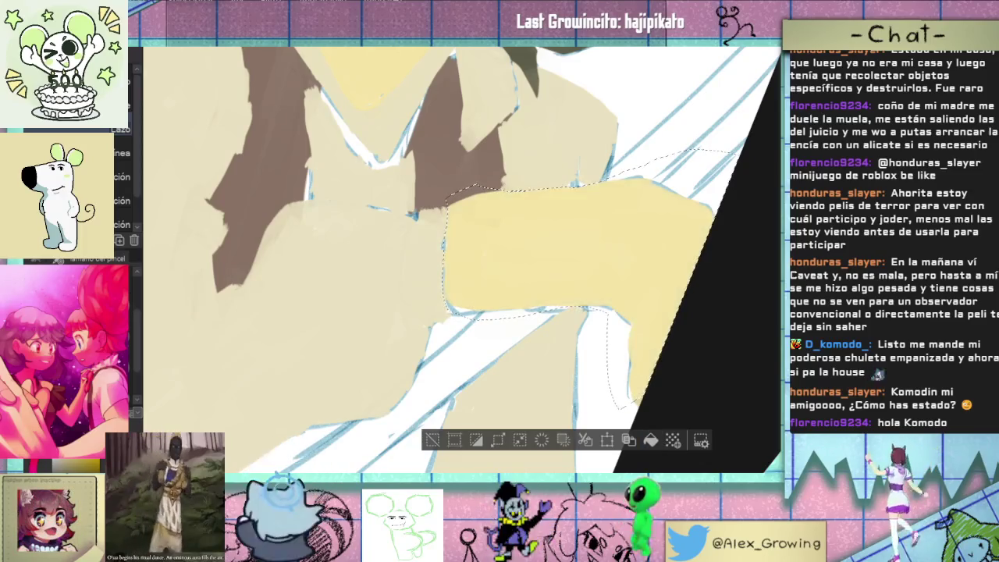
Step: Deselect the arm, return to the brush and fit the whole canvas in the window
{"action": "key", "text": "ctrl+d"}
{"action": "left_click_drag", "start_coordinate": [456, 422], "coordinate": [492, 288]}
{"action": "key", "text": "b"}
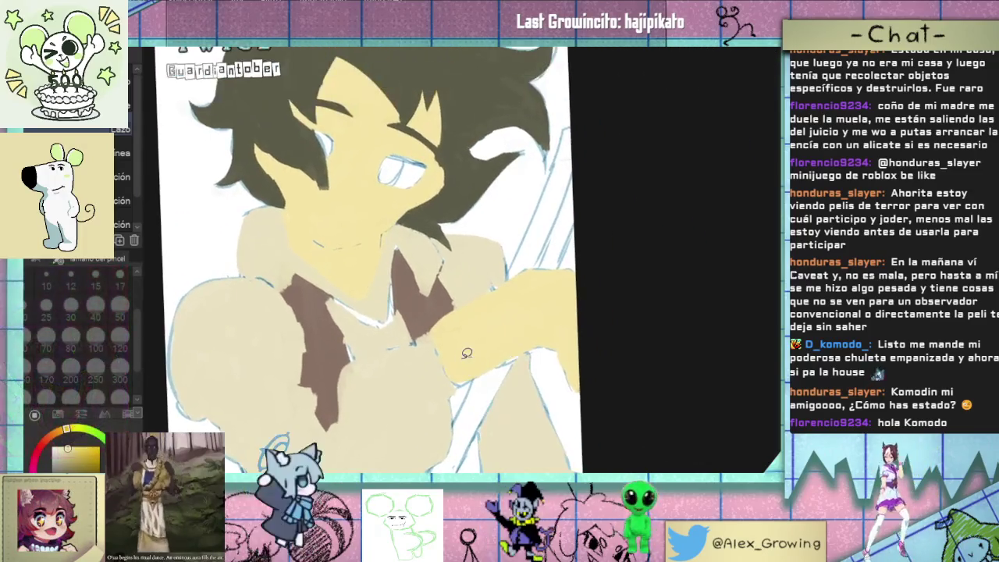
{"action": "key", "text": "ctrl+0"}
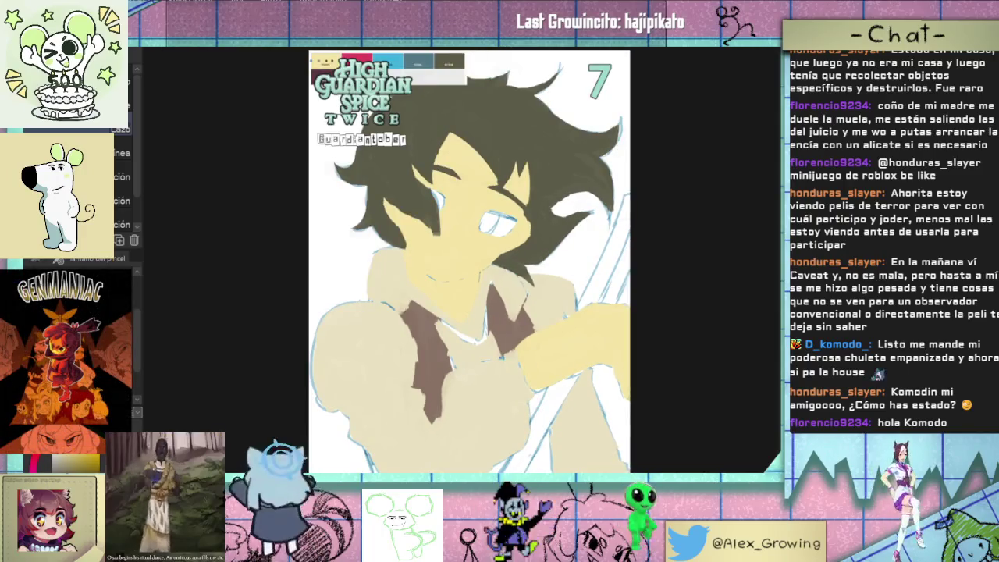
{"action": "key", "text": "Delete"}
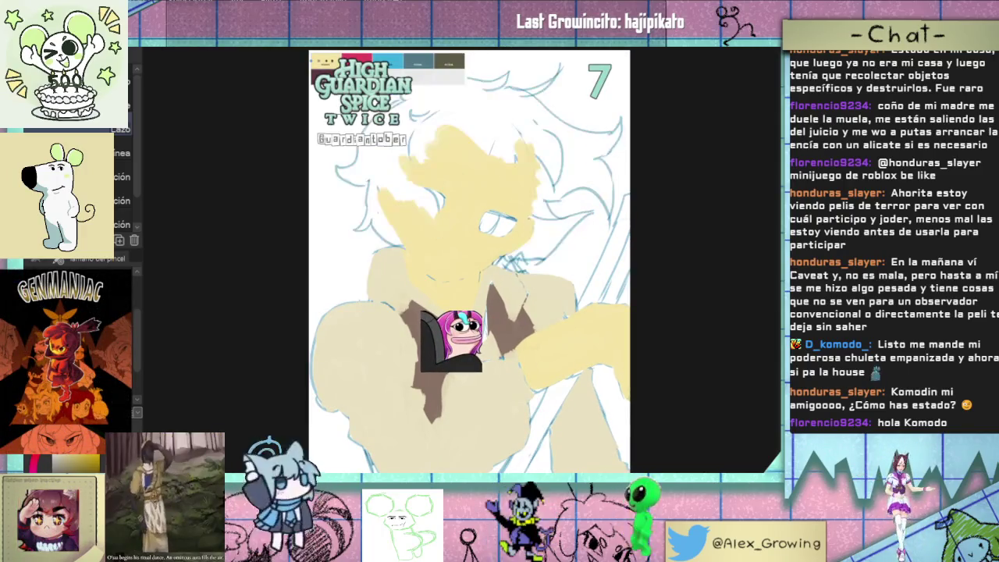
{"action": "key", "text": "ctrl+z"}
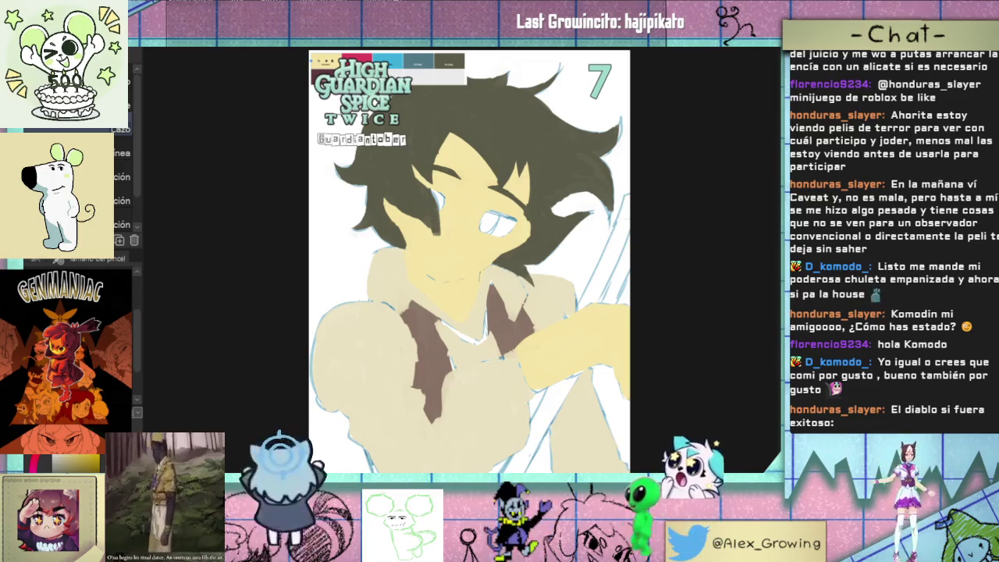
{"action": "key", "text": "Delete"}
{"action": "key", "text": "ctrl+z"}
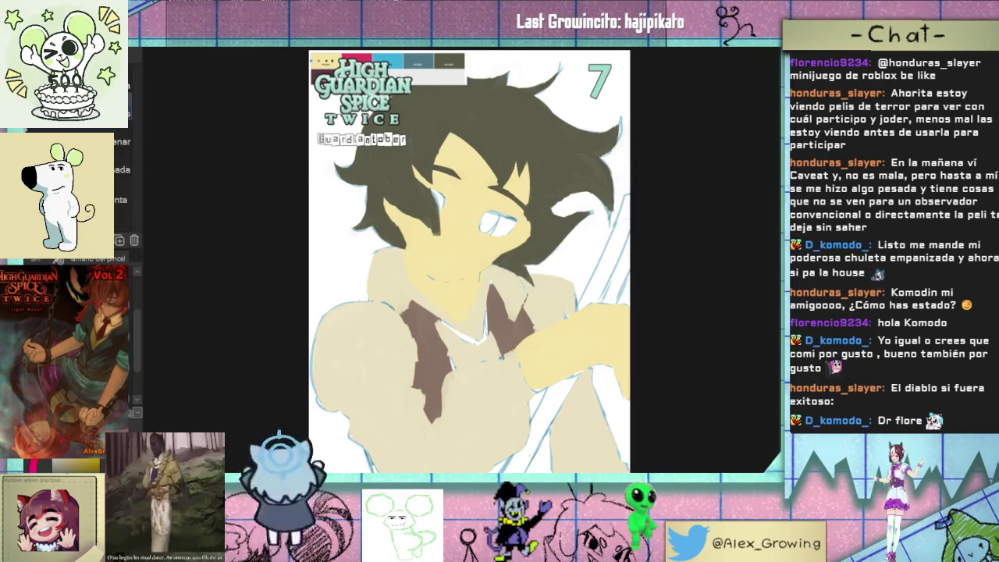
{"action": "left_click_drag", "start_coordinate": [346, 131], "coordinate": [312, 157]}
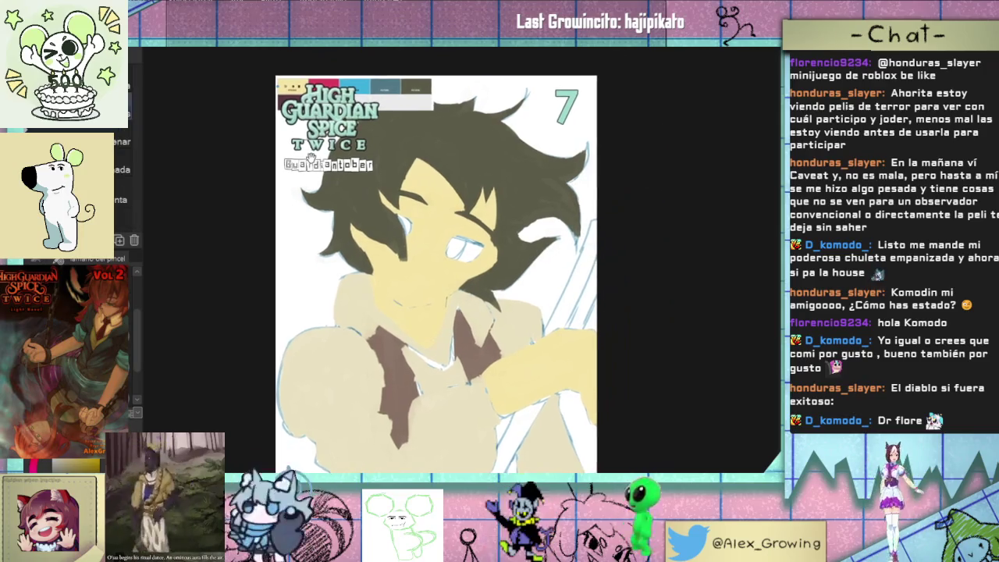
{"action": "left_click_drag", "start_coordinate": [434, 345], "coordinate": [402, 316]}
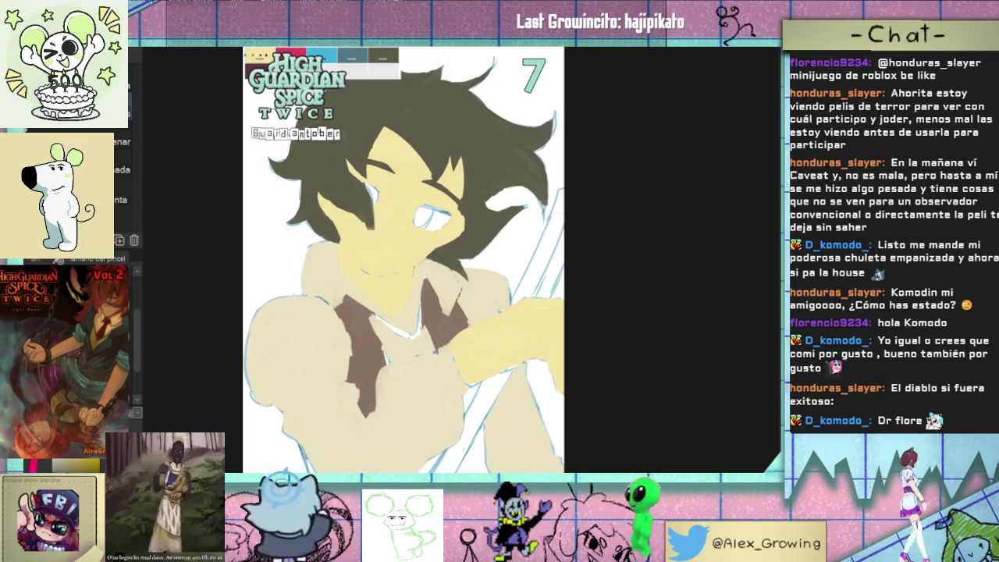
{"action": "scroll", "coordinate": [485, 344], "scroll_direction": "up", "scroll_amount": 3}
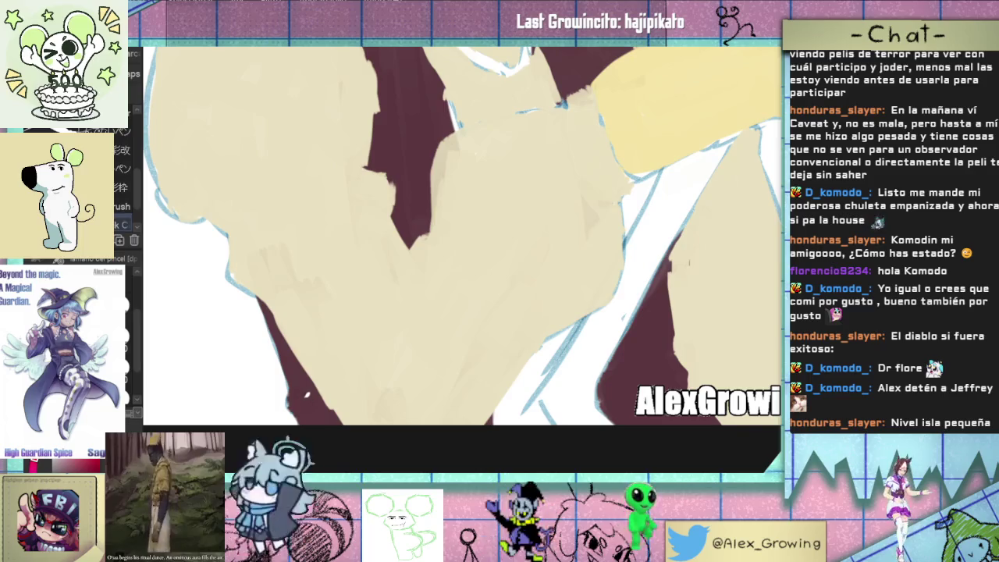
Step: Zoom and tilt the canvas to inspect the face and the whole cover page
{"action": "scroll", "coordinate": [367, 385], "scroll_direction": "down", "scroll_amount": 3}
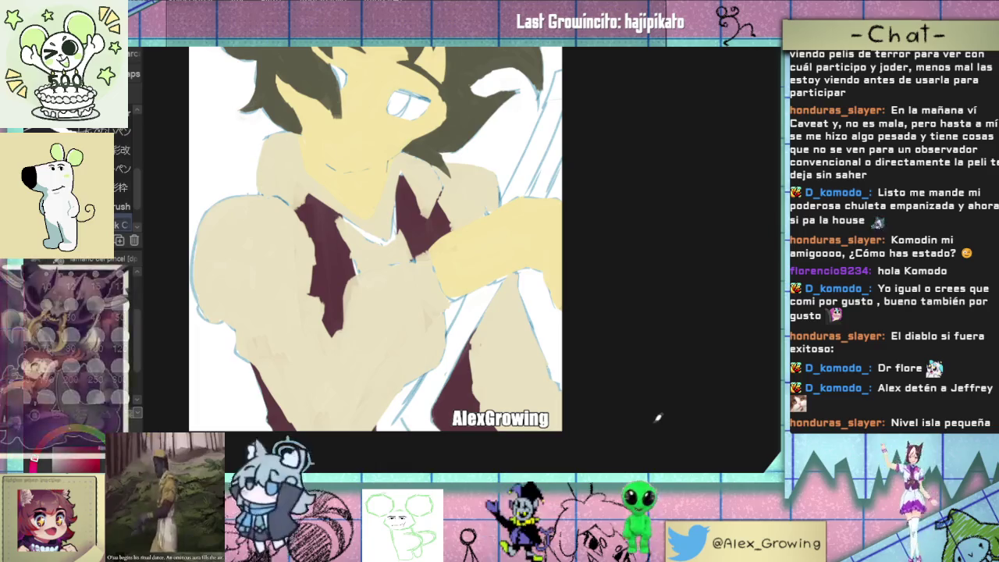
{"action": "scroll", "coordinate": [423, 226], "scroll_direction": "up", "scroll_amount": 2}
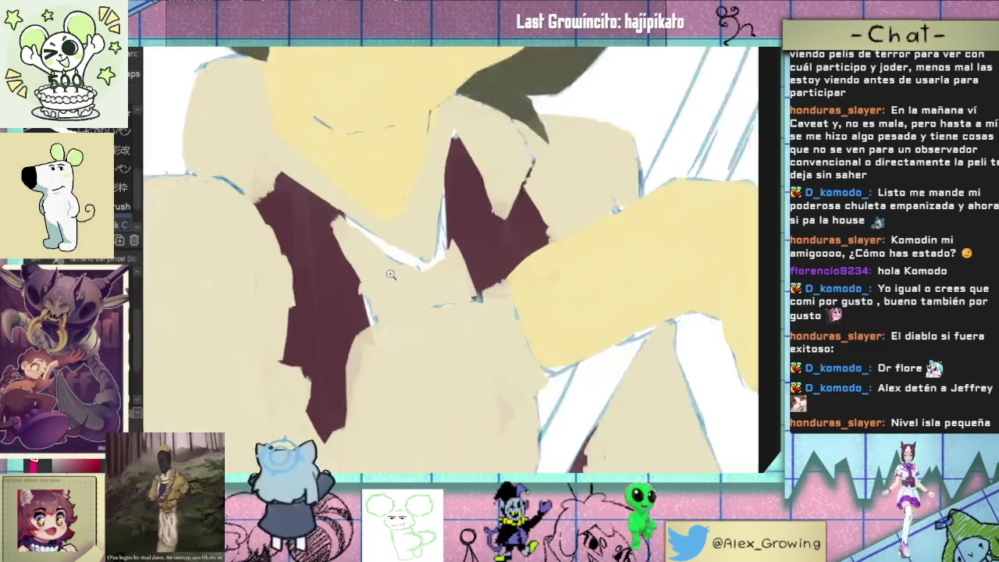
{"action": "scroll", "coordinate": [429, 289], "scroll_direction": "up", "scroll_amount": 3}
{"action": "scroll", "coordinate": [416, 314], "scroll_direction": "down", "scroll_amount": 2}
{"action": "mouse_move", "coordinate": [459, 302]}
{"action": "left_mouse_down"}
{"action": "mouse_move", "coordinate": [491, 397]}
{"action": "mouse_move", "coordinate": [456, 332]}
{"action": "left_mouse_up"}
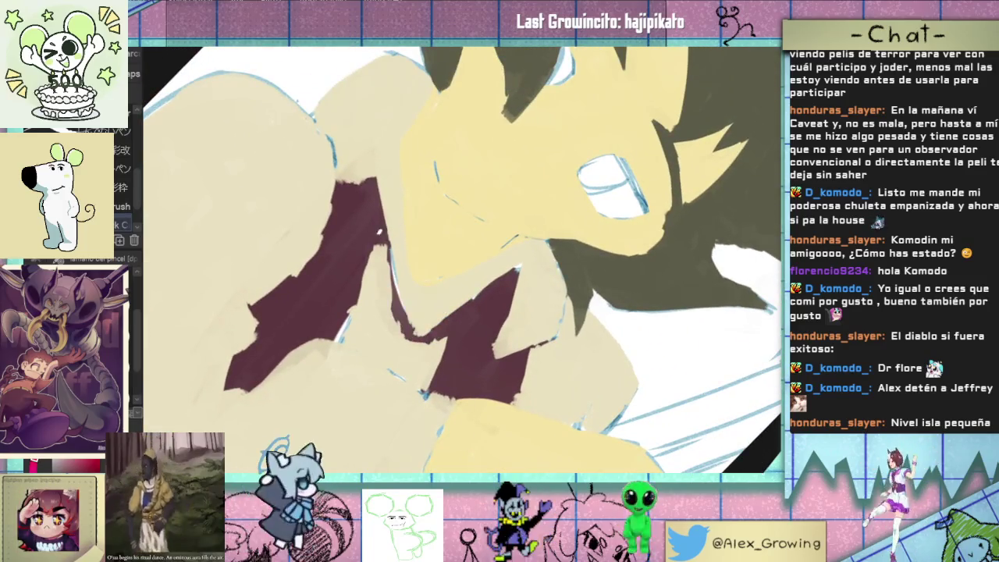
{"action": "scroll", "coordinate": [408, 293], "scroll_direction": "down", "scroll_amount": 5}
{"action": "mouse_move", "coordinate": [407, 293]}
{"action": "left_mouse_down"}
{"action": "mouse_move", "coordinate": [508, 283]}
{"action": "mouse_move", "coordinate": [450, 303]}
{"action": "left_mouse_up"}
{"action": "scroll", "coordinate": [453, 304], "scroll_direction": "up", "scroll_amount": 2}
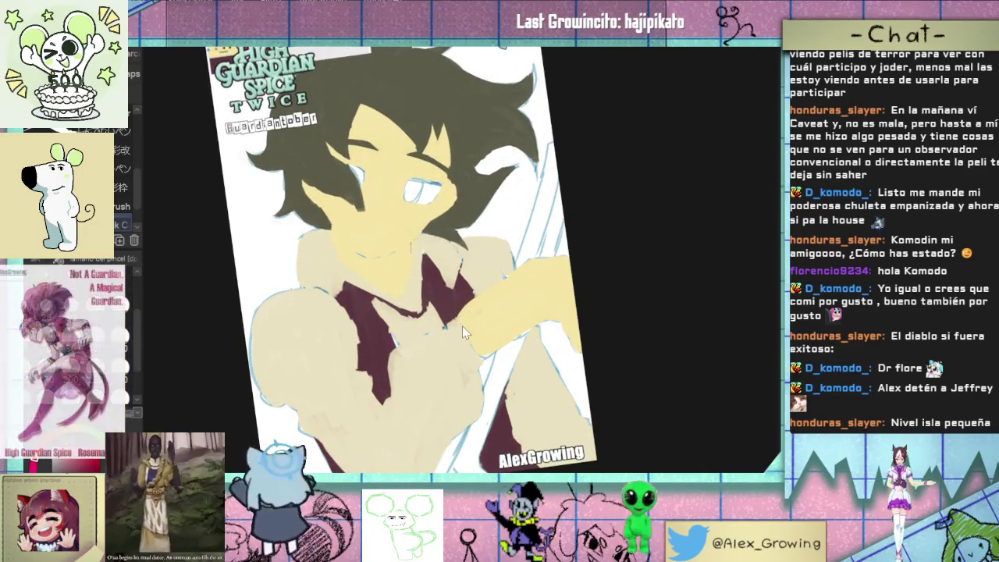
{"action": "scroll", "coordinate": [462, 326], "scroll_direction": "down", "scroll_amount": 1}
{"action": "mouse_move", "coordinate": [461, 328]}
{"action": "left_mouse_down"}
{"action": "mouse_move", "coordinate": [547, 277]}
{"action": "mouse_move", "coordinate": [522, 281]}
{"action": "mouse_move", "coordinate": [509, 241]}
{"action": "mouse_move", "coordinate": [502, 265]}
{"action": "left_mouse_up"}
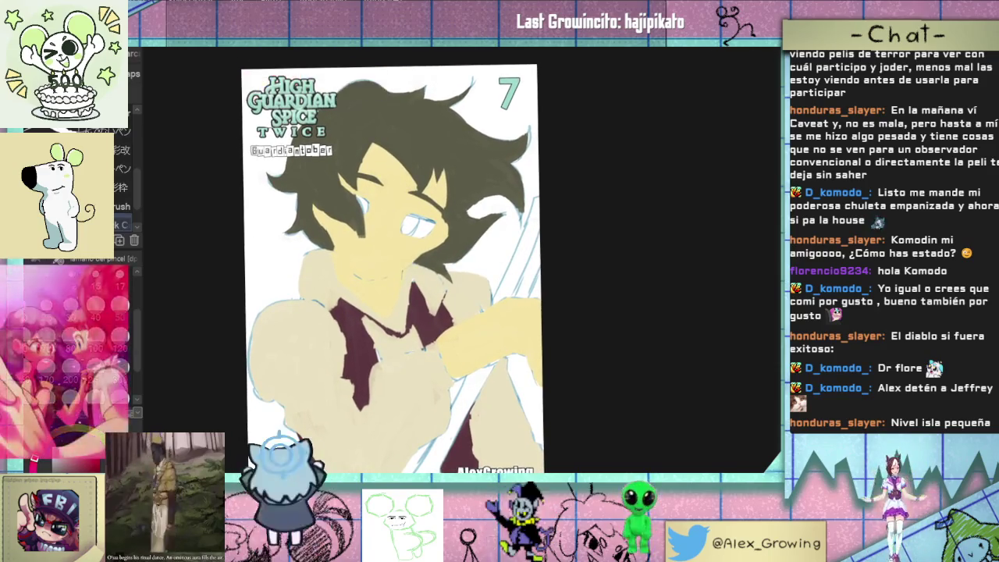
{"action": "scroll", "coordinate": [468, 261], "scroll_direction": "up", "scroll_amount": 1}
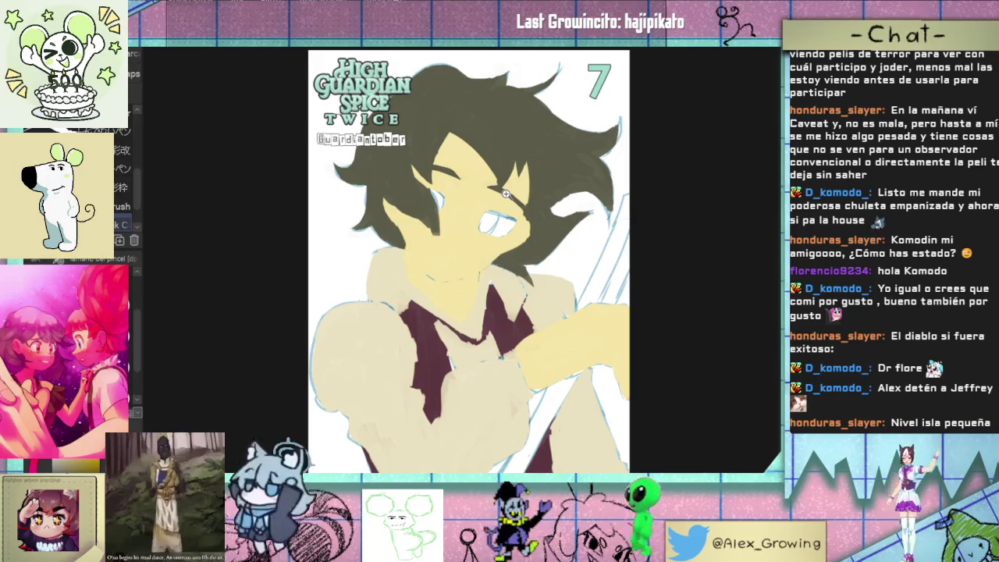
{"action": "scroll", "coordinate": [506, 193], "scroll_direction": "up", "scroll_amount": 5}
{"action": "scroll", "coordinate": [545, 155], "scroll_direction": "up", "scroll_amount": 2}
Step: Paint a dark pupil with a small highlight into the character's eye
{"action": "mouse_move", "coordinate": [545, 154]}
{"action": "left_mouse_down"}
{"action": "mouse_move", "coordinate": [441, 209]}
{"action": "mouse_move", "coordinate": [460, 190]}
{"action": "left_mouse_up"}
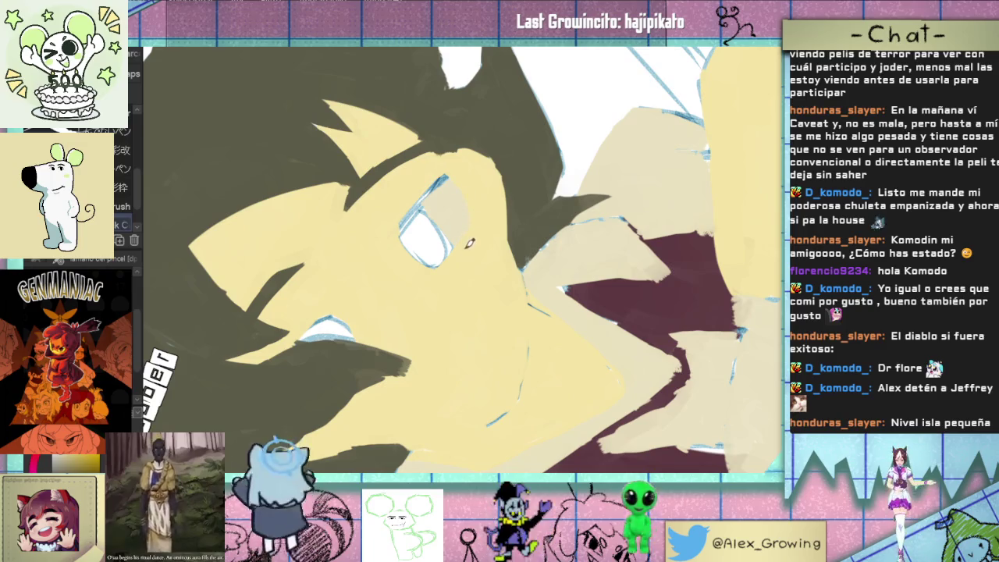
{"action": "left_click_drag", "start_coordinate": [459, 242], "coordinate": [533, 297]}
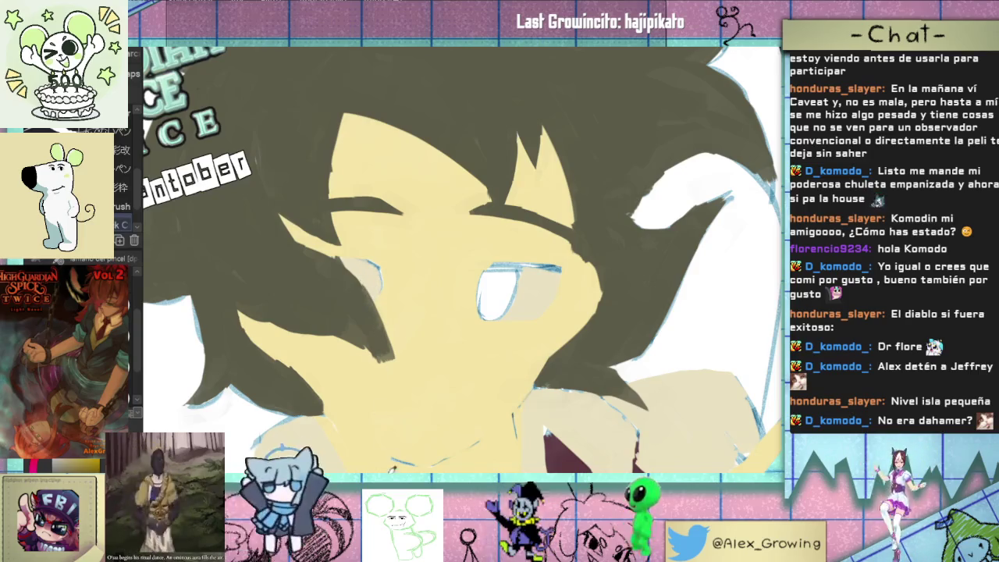
{"action": "left_click_drag", "start_coordinate": [390, 466], "coordinate": [525, 195]}
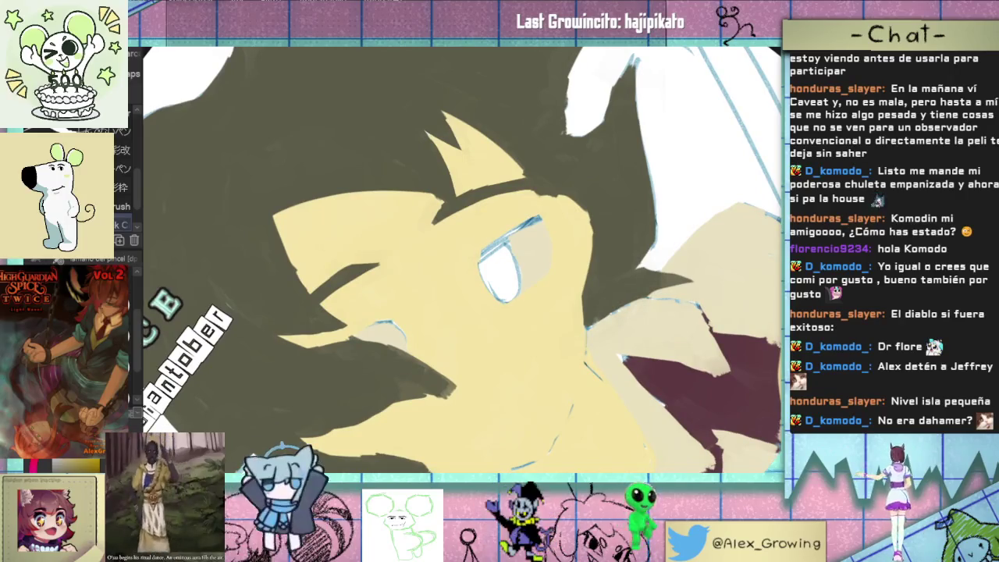
{"action": "mouse_move", "coordinate": [500, 296]}
{"action": "left_mouse_down"}
{"action": "mouse_move", "coordinate": [487, 258]}
{"action": "mouse_move", "coordinate": [519, 238]}
{"action": "left_mouse_up"}
{"action": "mouse_move", "coordinate": [480, 281]}
{"action": "left_mouse_down"}
{"action": "mouse_move", "coordinate": [515, 246]}
{"action": "mouse_move", "coordinate": [496, 297]}
{"action": "mouse_move", "coordinate": [512, 273]}
{"action": "left_mouse_up"}
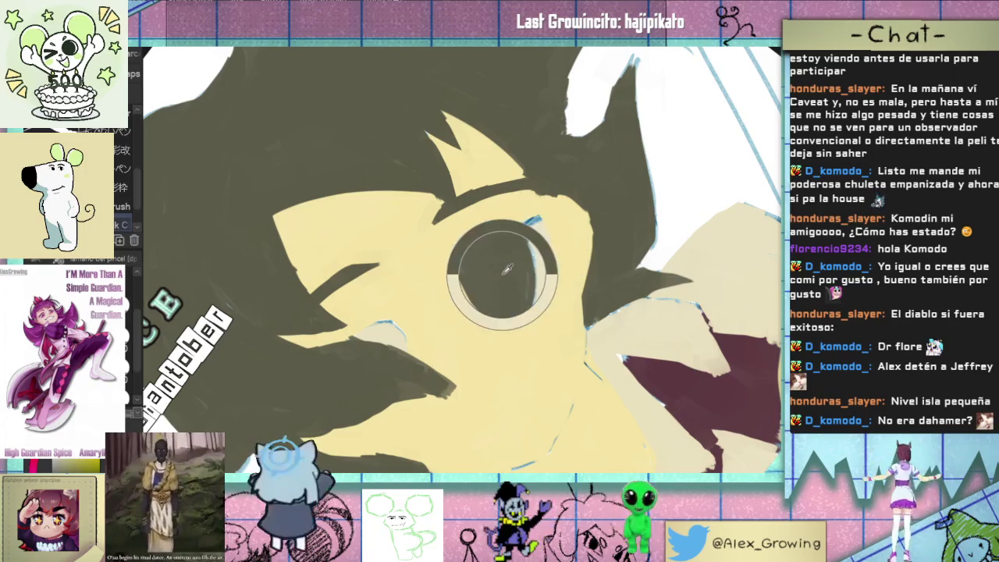
{"action": "left_click_drag", "start_coordinate": [500, 275], "coordinate": [503, 282]}
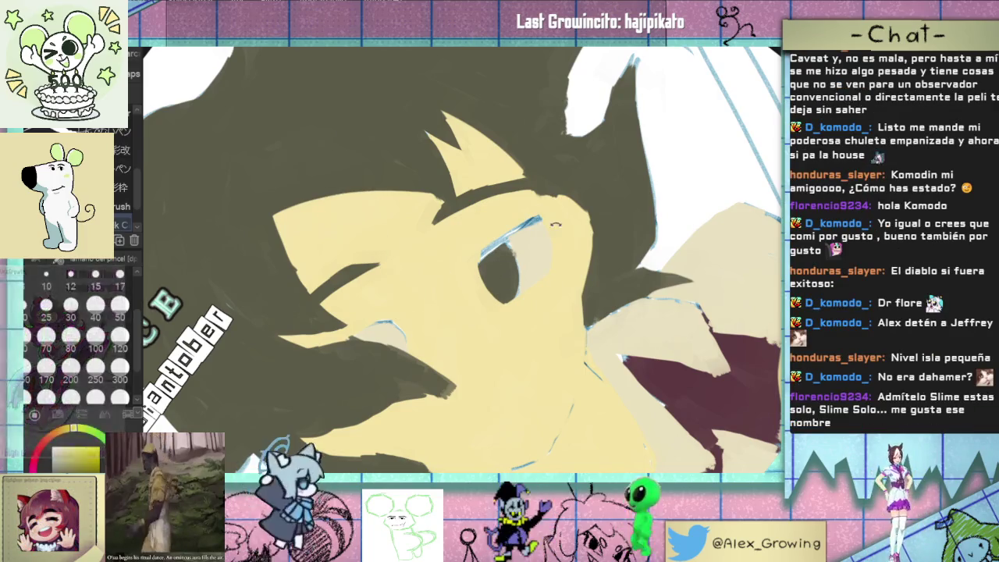
{"action": "left_click_drag", "start_coordinate": [400, 313], "coordinate": [566, 290]}
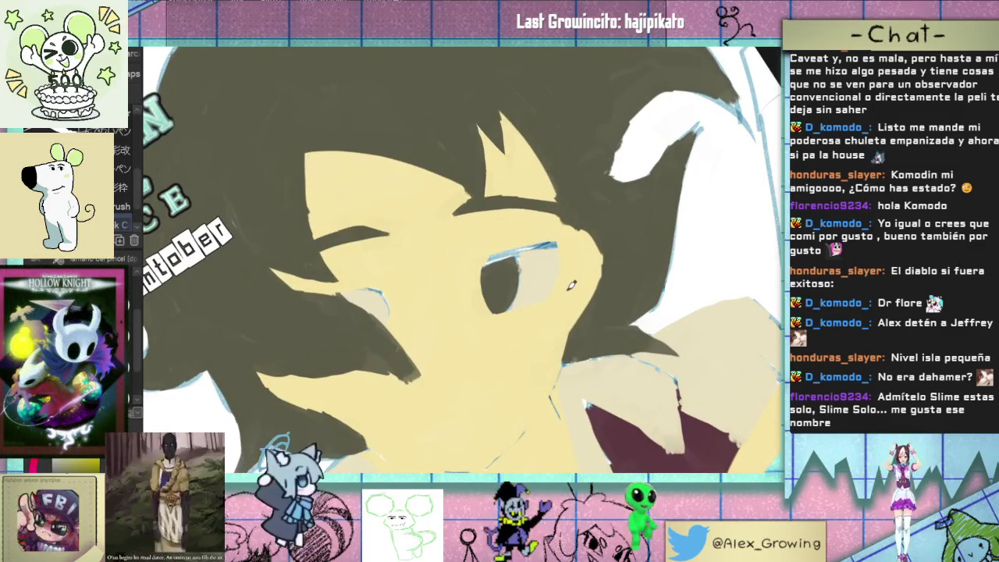
{"action": "left_click_drag", "start_coordinate": [565, 290], "coordinate": [481, 224]}
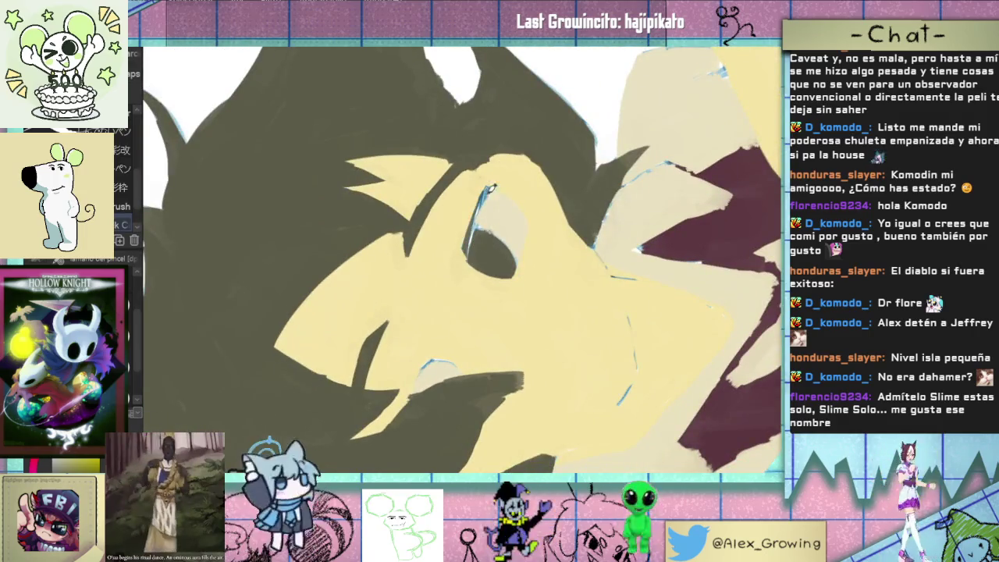
{"action": "scroll", "coordinate": [453, 269], "scroll_direction": "down", "scroll_amount": 2}
{"action": "scroll", "coordinate": [453, 269], "scroll_direction": "up", "scroll_amount": 2}
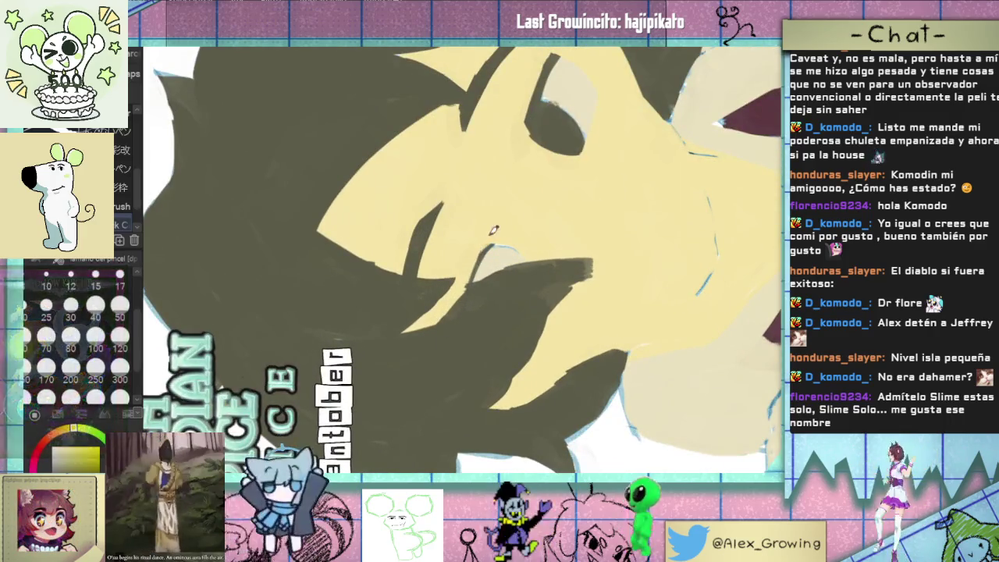
{"action": "scroll", "coordinate": [472, 291], "scroll_direction": "down", "scroll_amount": 5}
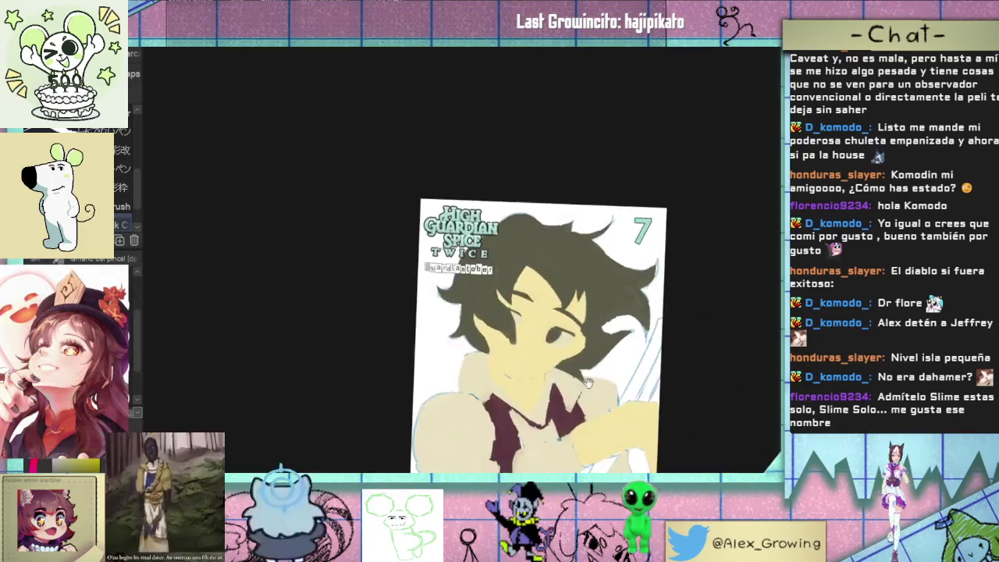
Step: Paint the first thick magenta staff strokes across the character's arm
{"action": "scroll", "coordinate": [525, 222], "scroll_direction": "up", "scroll_amount": 5}
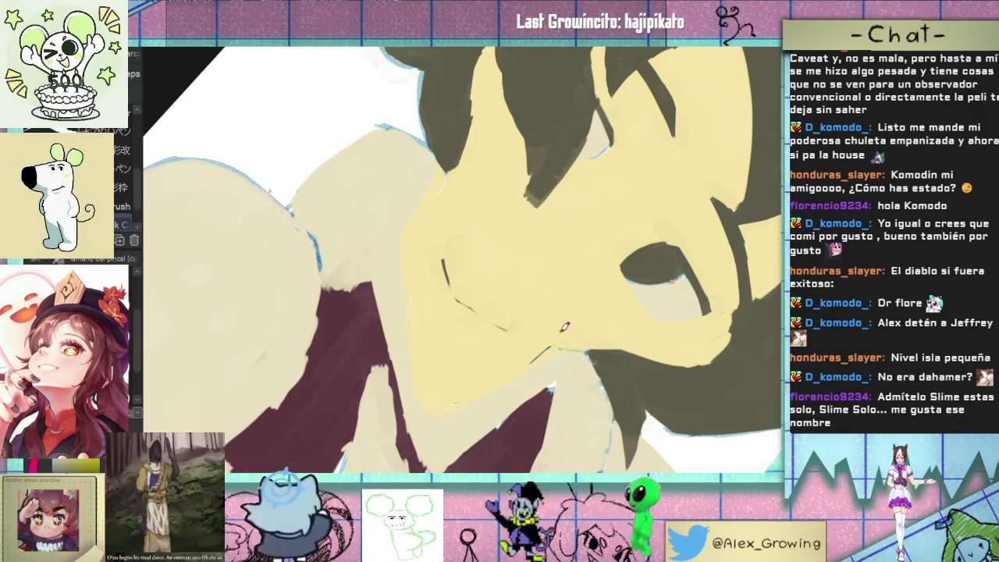
{"action": "scroll", "coordinate": [512, 303], "scroll_direction": "down", "scroll_amount": 3}
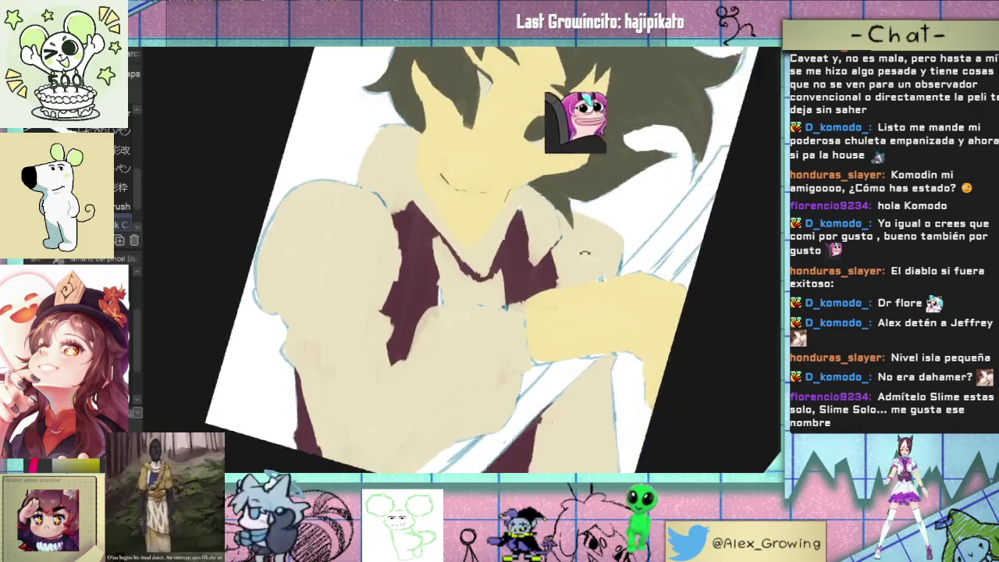
{"action": "left_click_drag", "start_coordinate": [584, 252], "coordinate": [509, 295]}
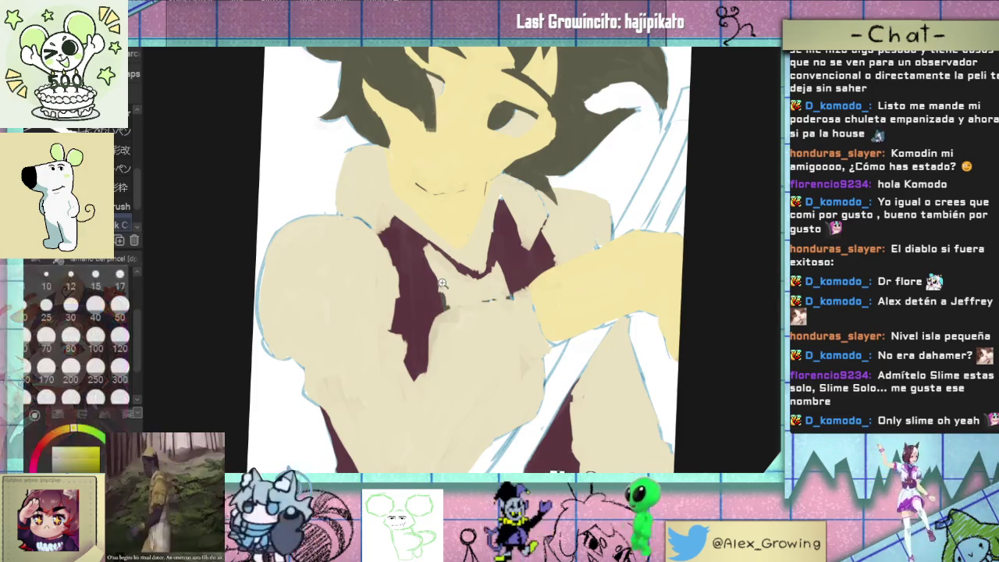
{"action": "scroll", "coordinate": [448, 279], "scroll_direction": "up", "scroll_amount": 2}
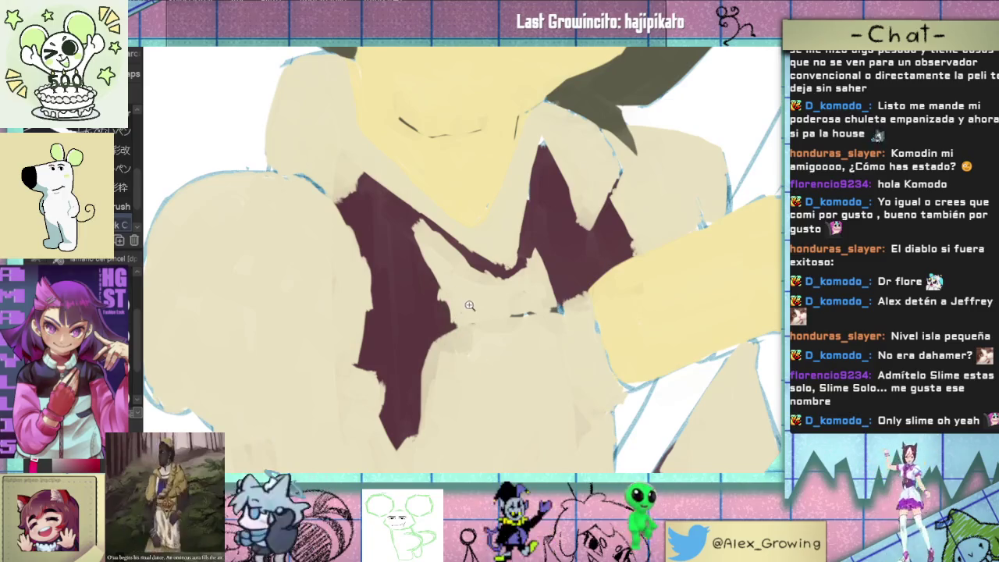
{"action": "scroll", "coordinate": [515, 320], "scroll_direction": "down", "scroll_amount": 5}
{"action": "scroll", "coordinate": [594, 317], "scroll_direction": "up", "scroll_amount": 2}
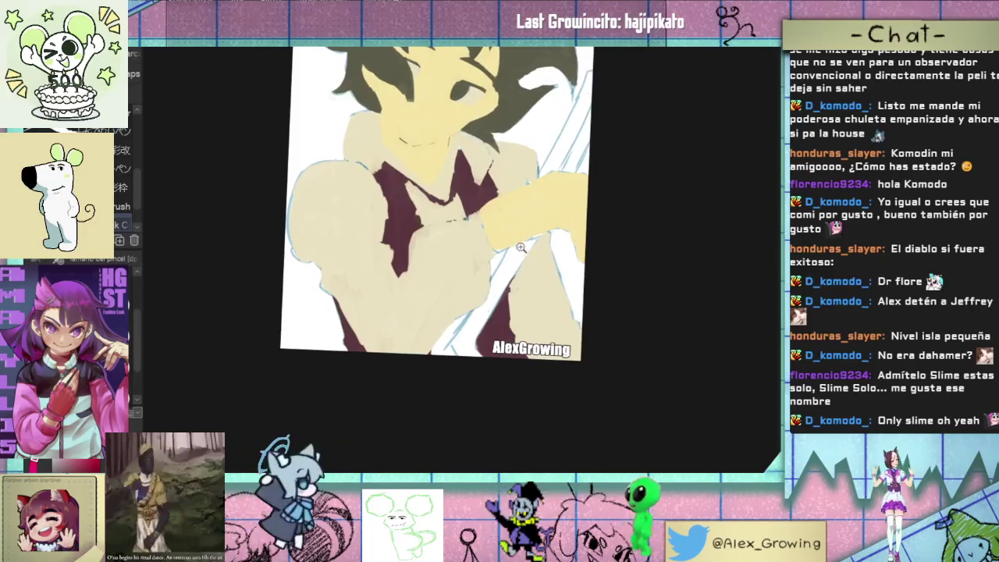
{"action": "left_click_drag", "start_coordinate": [595, 317], "coordinate": [504, 261]}
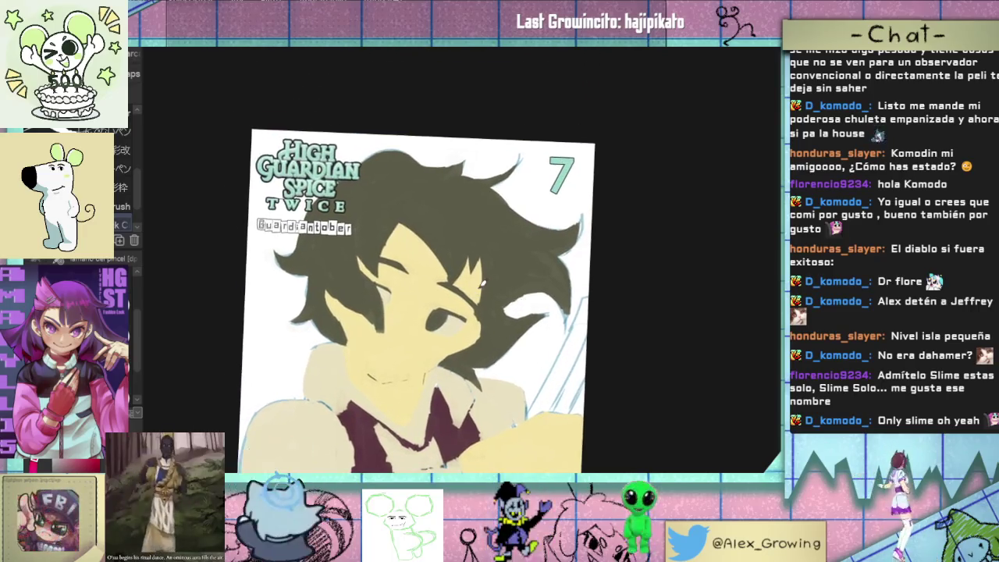
{"action": "scroll", "coordinate": [425, 286], "scroll_direction": "up", "scroll_amount": 5}
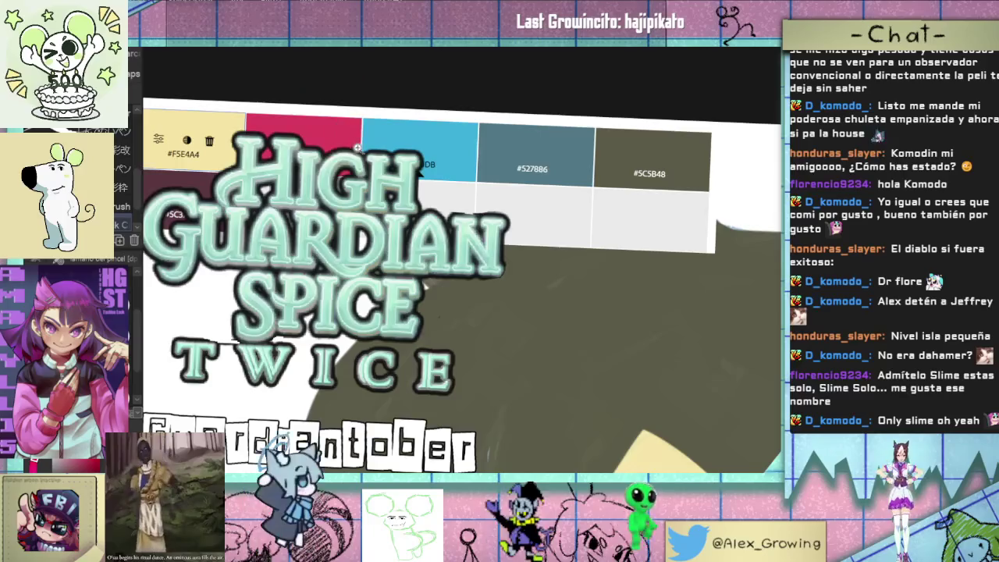
{"action": "scroll", "coordinate": [425, 287], "scroll_direction": "down", "scroll_amount": 5}
{"action": "left_click_drag", "start_coordinate": [566, 324], "coordinate": [516, 329]}
{"action": "left_click_drag", "start_coordinate": [515, 266], "coordinate": [509, 228]}
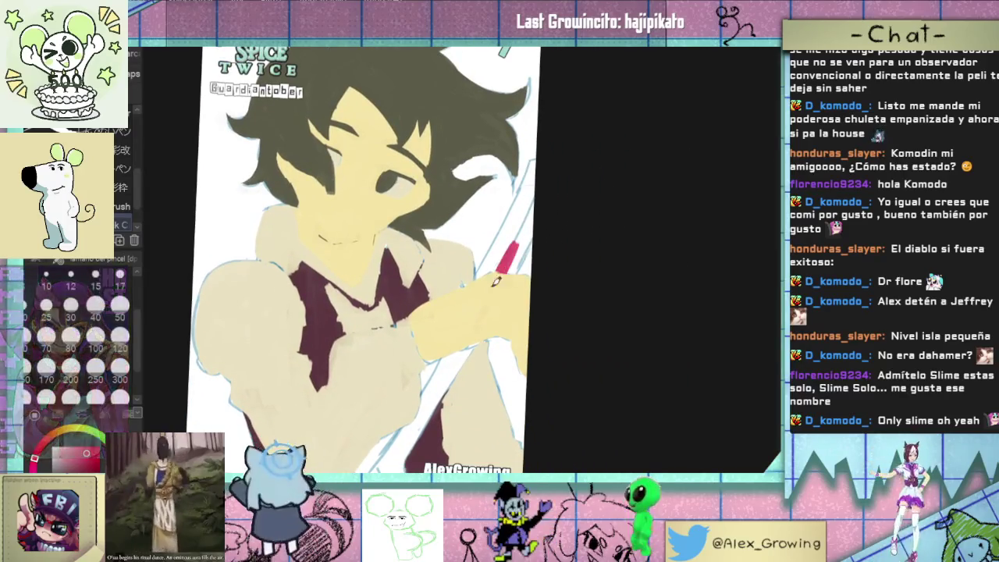
{"action": "left_click_drag", "start_coordinate": [488, 274], "coordinate": [527, 205]}
{"action": "left_click_drag", "start_coordinate": [534, 167], "coordinate": [519, 217]}
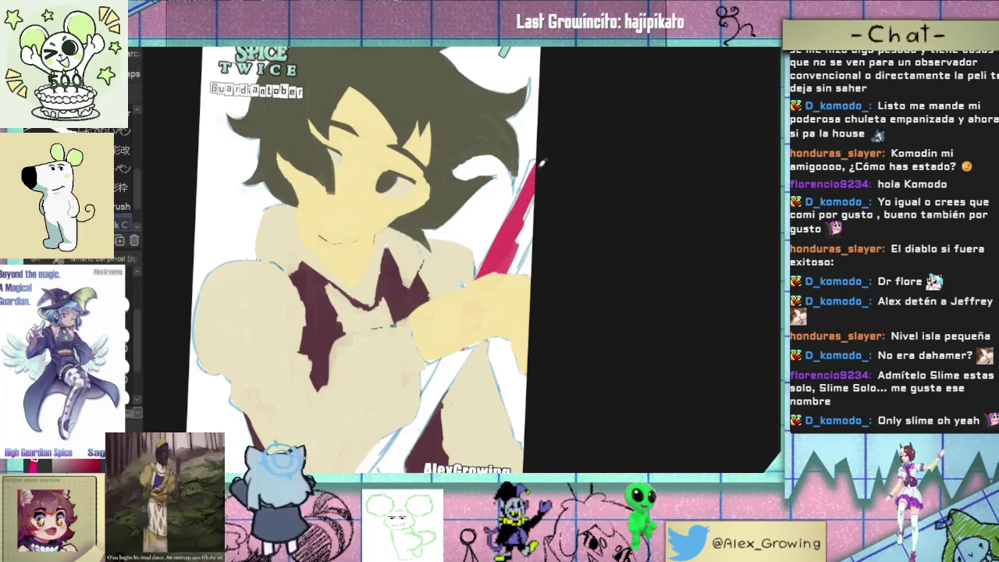
{"action": "left_click_drag", "start_coordinate": [484, 289], "coordinate": [508, 267]}
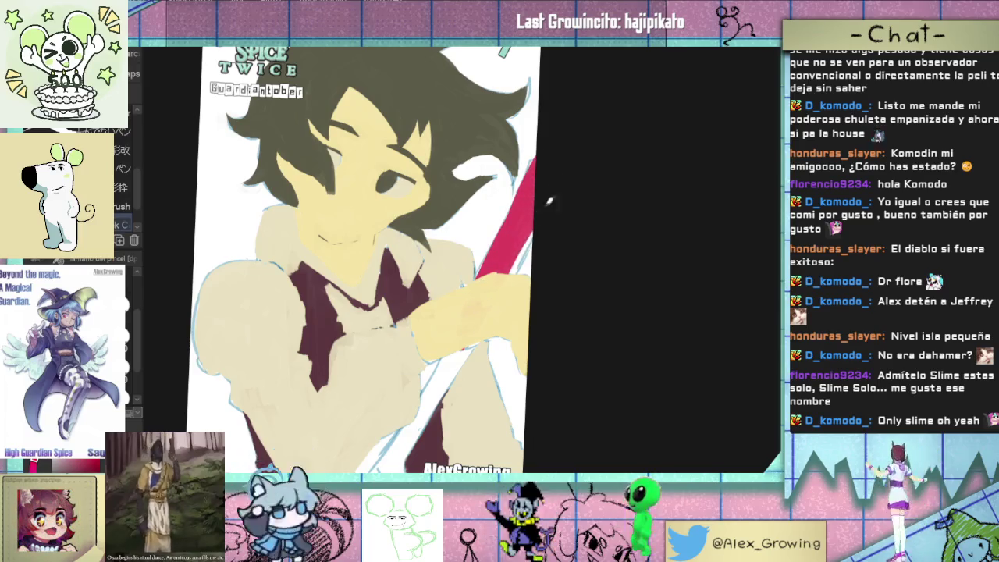
Step: Undo the bad stroke, repaint the staff along the lower arm to the canvas bottom
{"action": "left_click_drag", "start_coordinate": [545, 217], "coordinate": [580, 127]}
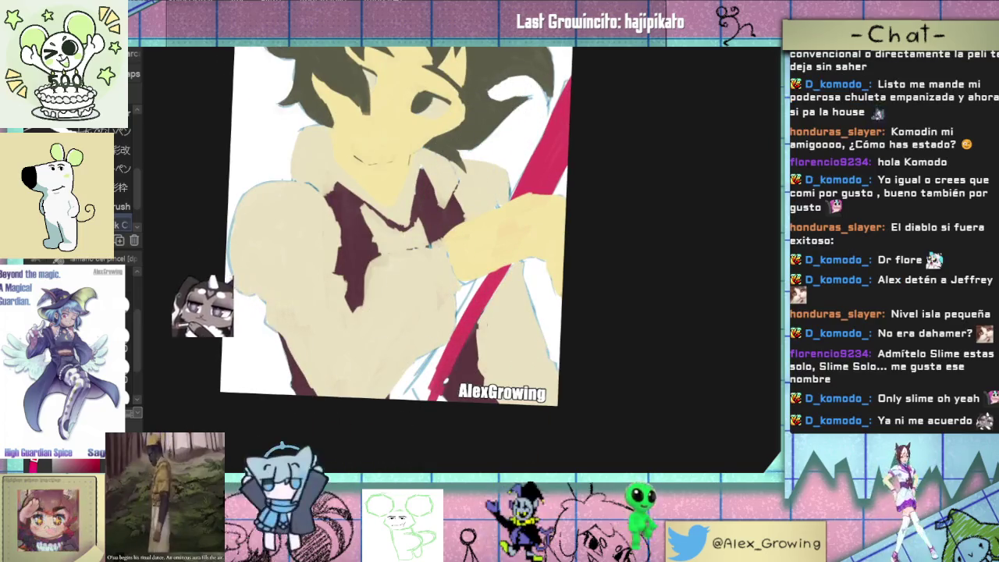
{"action": "key", "text": "ctrl+z"}
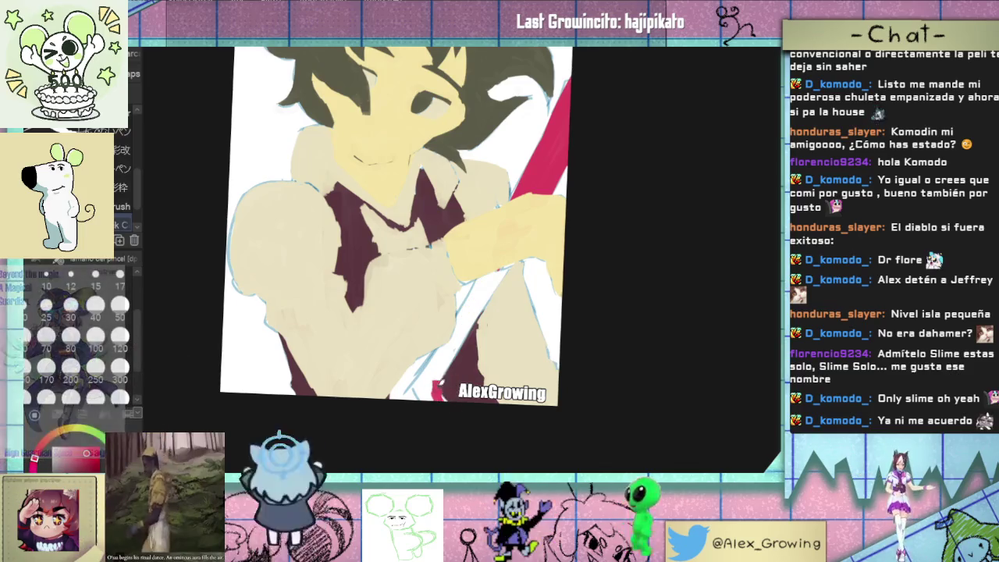
{"action": "left_click_drag", "start_coordinate": [462, 331], "coordinate": [429, 394]}
{"action": "left_click_drag", "start_coordinate": [481, 302], "coordinate": [444, 374]}
{"action": "left_click_drag", "start_coordinate": [501, 274], "coordinate": [458, 352]}
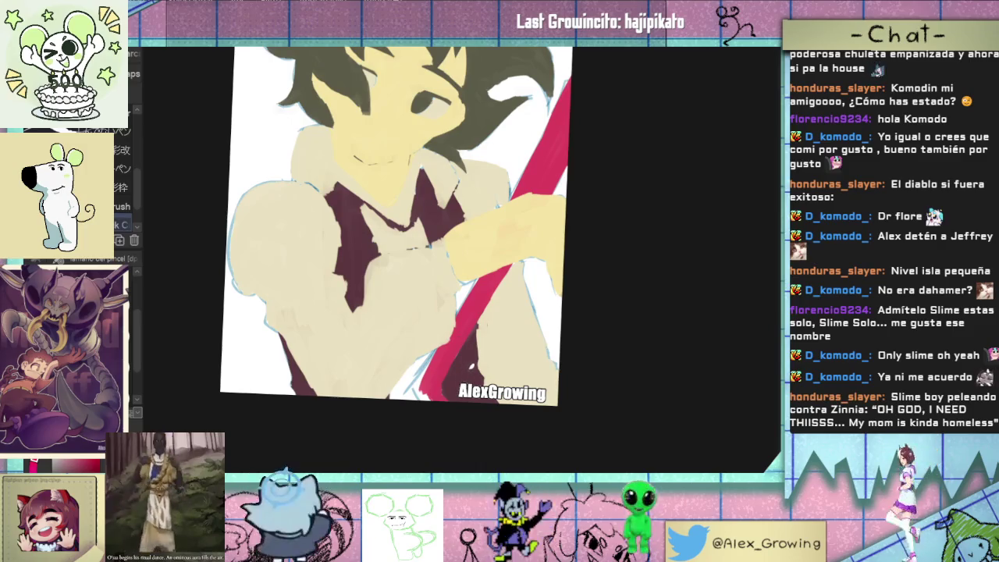
{"action": "mouse_move", "coordinate": [466, 385]}
{"action": "left_mouse_down"}
{"action": "mouse_move", "coordinate": [459, 403]}
{"action": "mouse_move", "coordinate": [518, 311]}
{"action": "left_mouse_up"}
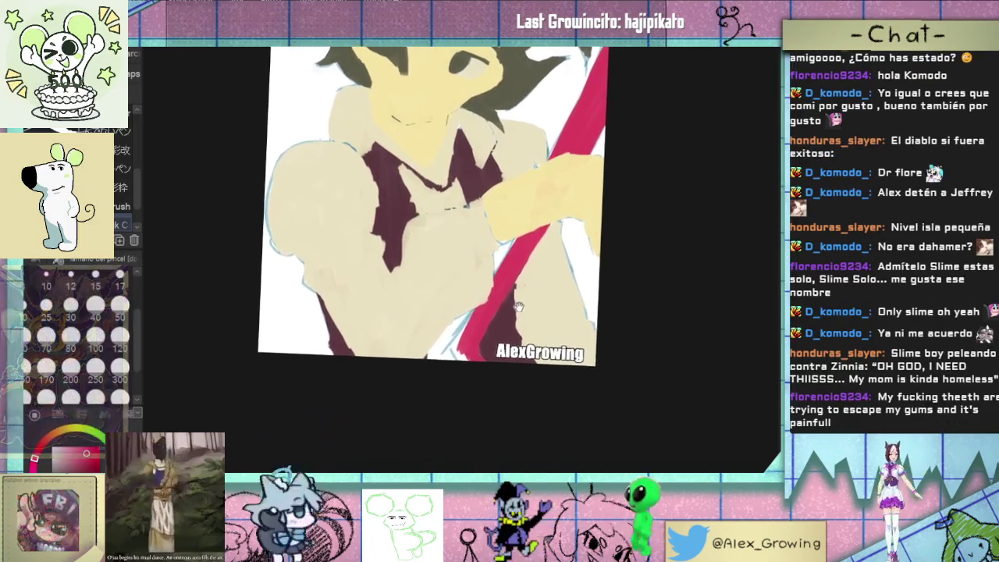
{"action": "scroll", "coordinate": [518, 311], "scroll_direction": "up", "scroll_amount": 2}
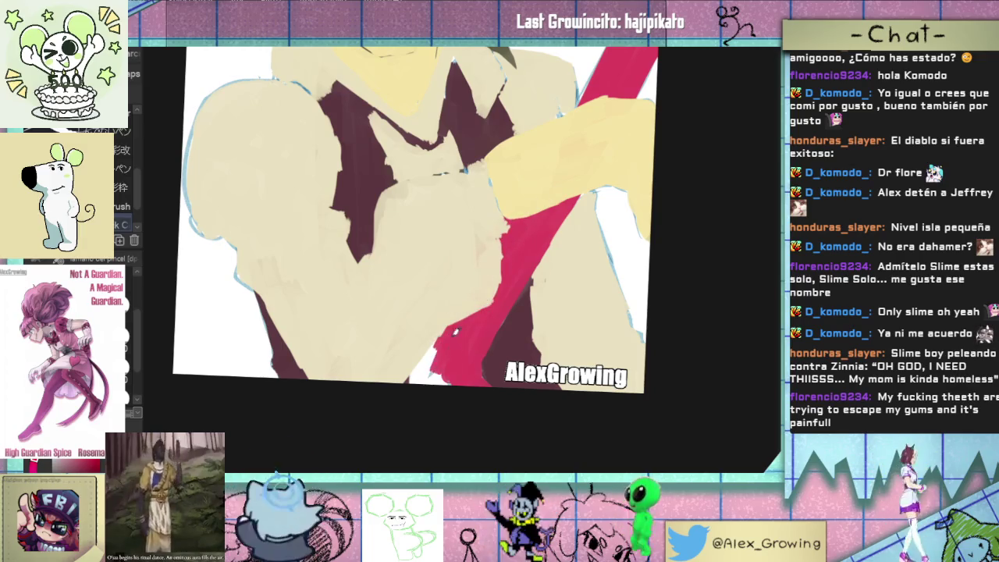
{"action": "left_click_drag", "start_coordinate": [441, 385], "coordinate": [420, 364]}
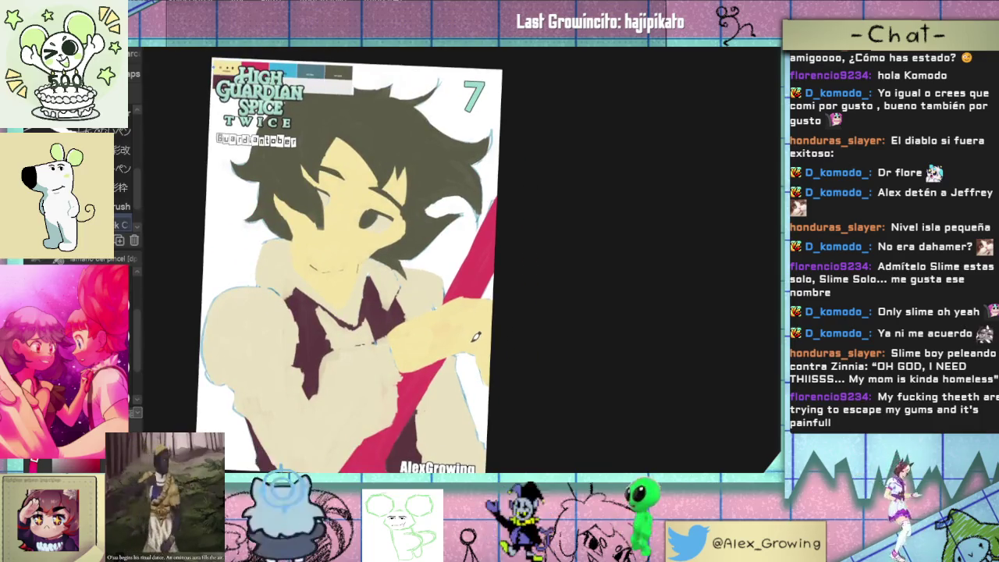
{"action": "left_click_drag", "start_coordinate": [509, 279], "coordinate": [584, 271]}
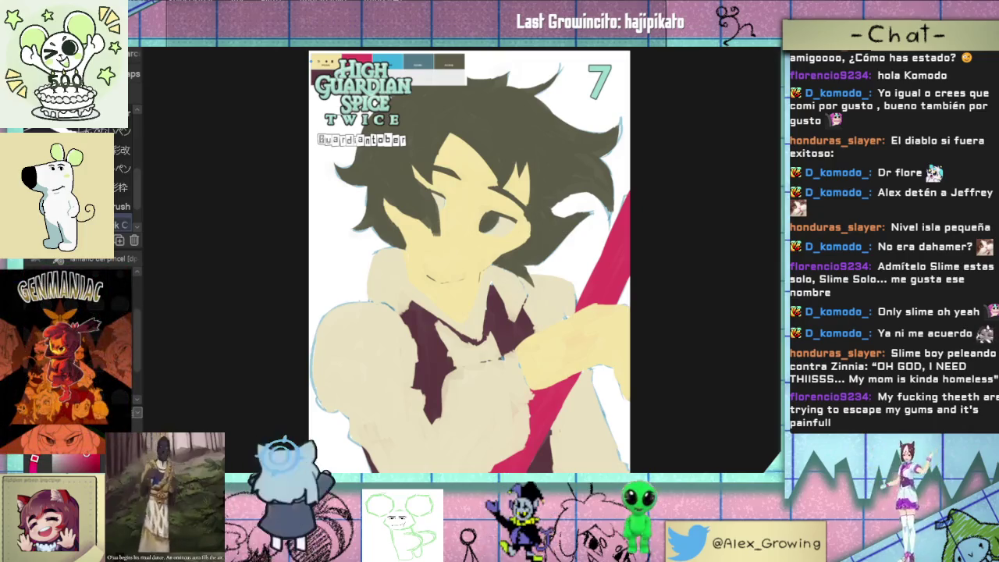
{"action": "left_click_drag", "start_coordinate": [631, 252], "coordinate": [612, 249]}
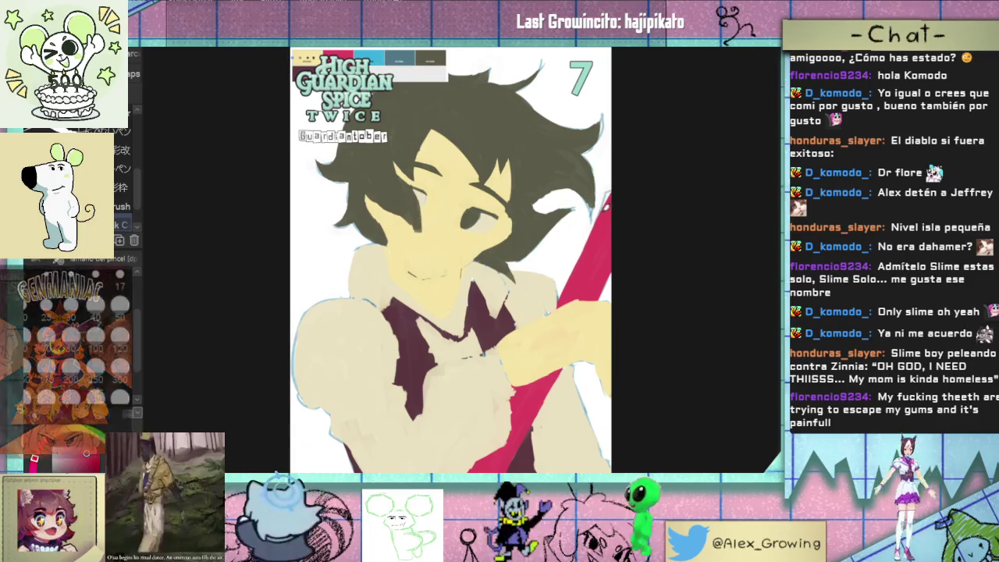
{"action": "scroll", "coordinate": [607, 260], "scroll_direction": "down", "scroll_amount": 1}
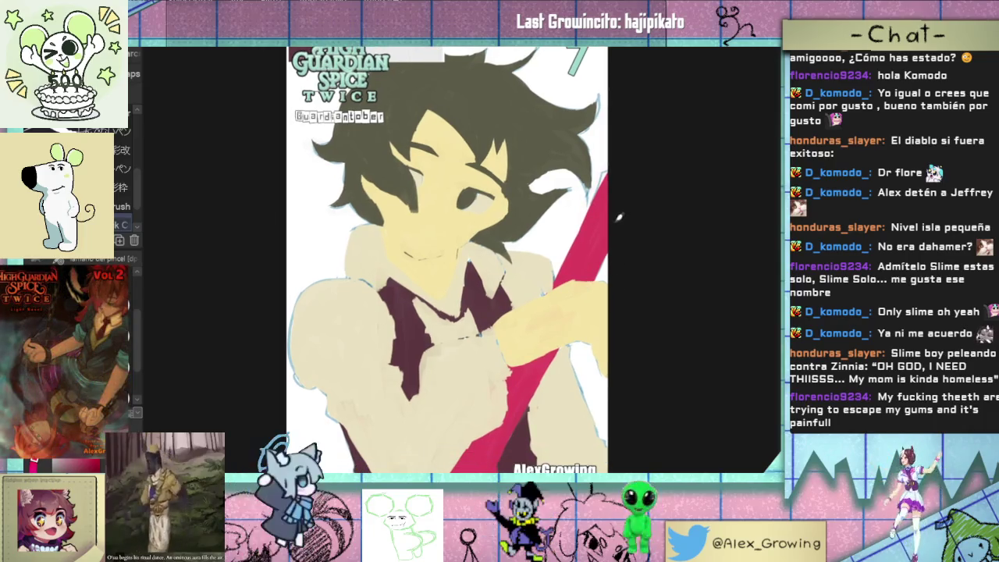
{"action": "scroll", "coordinate": [593, 258], "scroll_direction": "down", "scroll_amount": 3}
{"action": "scroll", "coordinate": [543, 324], "scroll_direction": "up", "scroll_amount": 3}
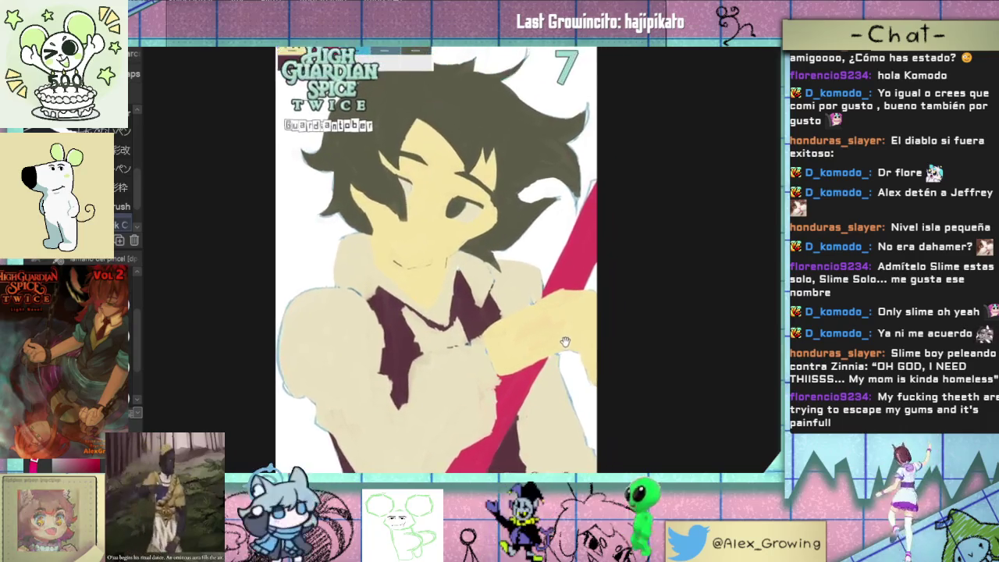
{"action": "scroll", "coordinate": [565, 340], "scroll_direction": "up", "scroll_amount": 1}
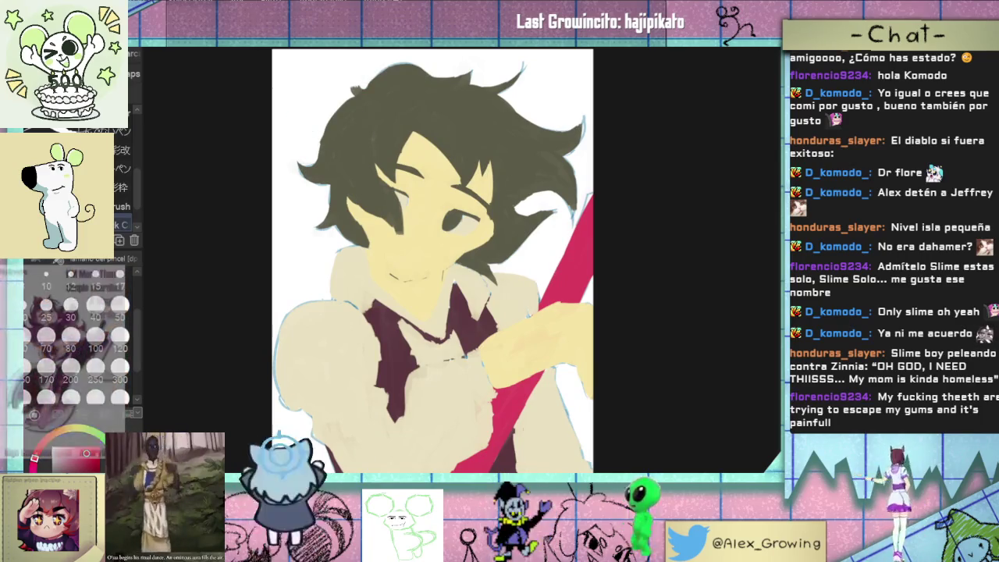
{"action": "scroll", "coordinate": [452, 262], "scroll_direction": "left", "scroll_amount": 2}
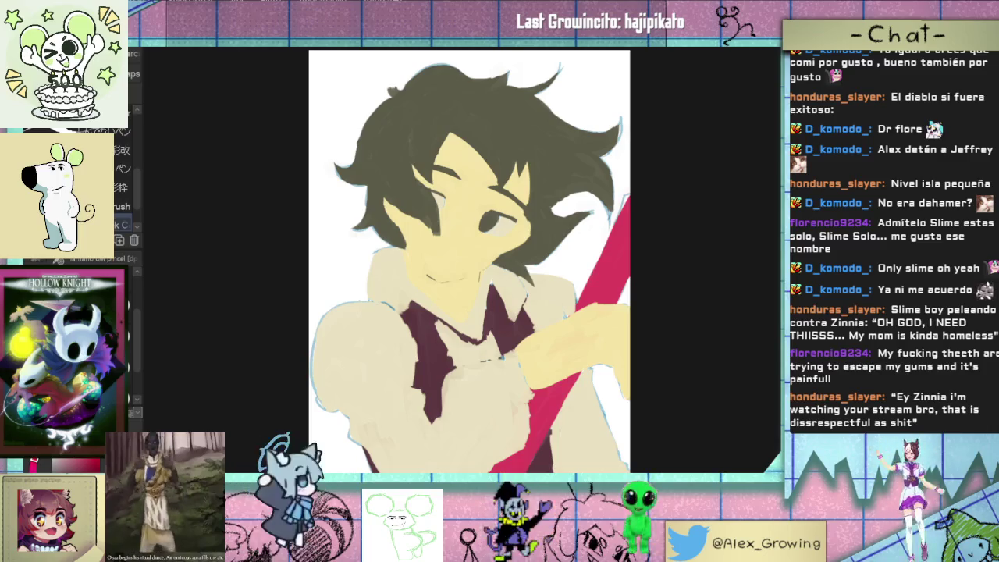
Step: Paint lime-green bands below the hair, a patch in the white area, and the lower-left strip
{"action": "left_click_drag", "start_coordinate": [383, 201], "coordinate": [468, 250]}
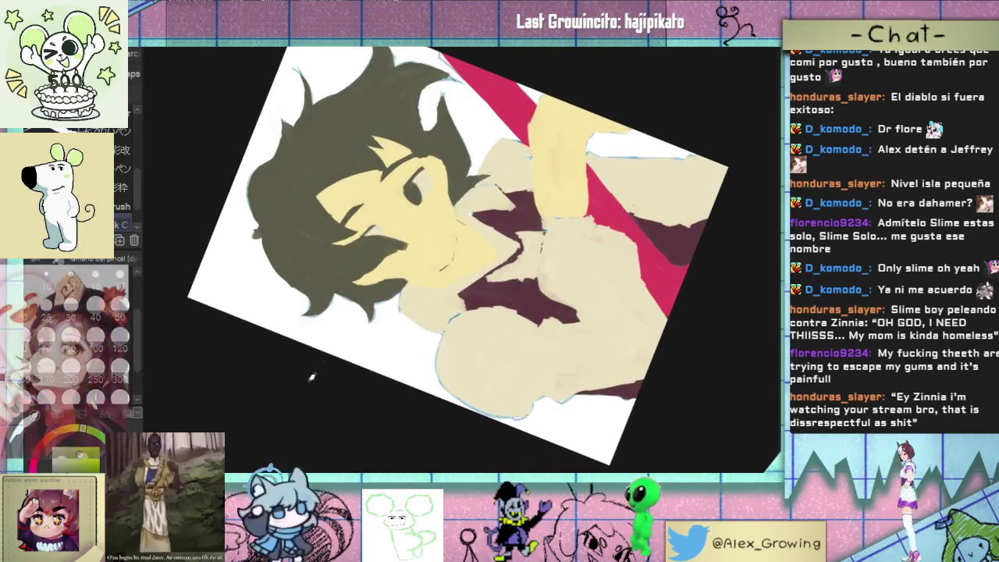
{"action": "left_click_drag", "start_coordinate": [337, 357], "coordinate": [402, 311]}
{"action": "mouse_move", "coordinate": [362, 358]}
{"action": "left_mouse_down"}
{"action": "mouse_move", "coordinate": [408, 315]}
{"action": "mouse_move", "coordinate": [352, 376]}
{"action": "left_mouse_up"}
{"action": "left_click_drag", "start_coordinate": [394, 302], "coordinate": [349, 380]}
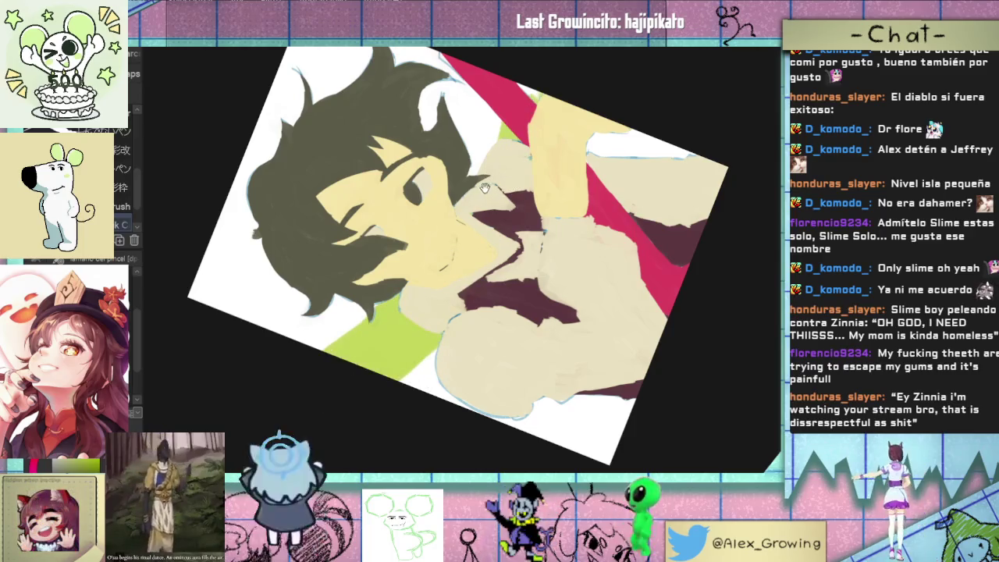
{"action": "left_click_drag", "start_coordinate": [511, 199], "coordinate": [456, 243]}
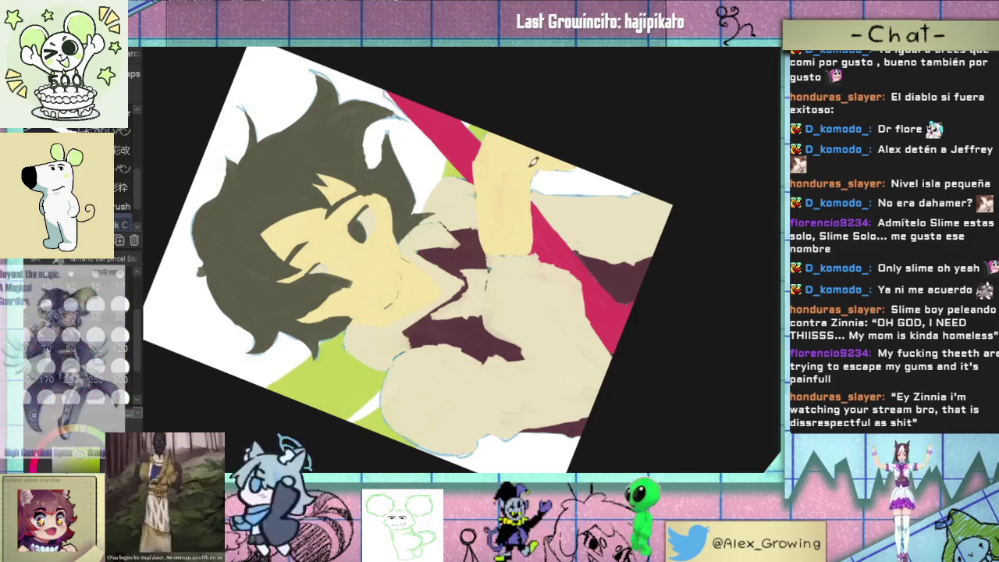
{"action": "mouse_move", "coordinate": [550, 178]}
{"action": "left_mouse_down"}
{"action": "mouse_move", "coordinate": [581, 187]}
{"action": "mouse_move", "coordinate": [553, 187]}
{"action": "left_mouse_up"}
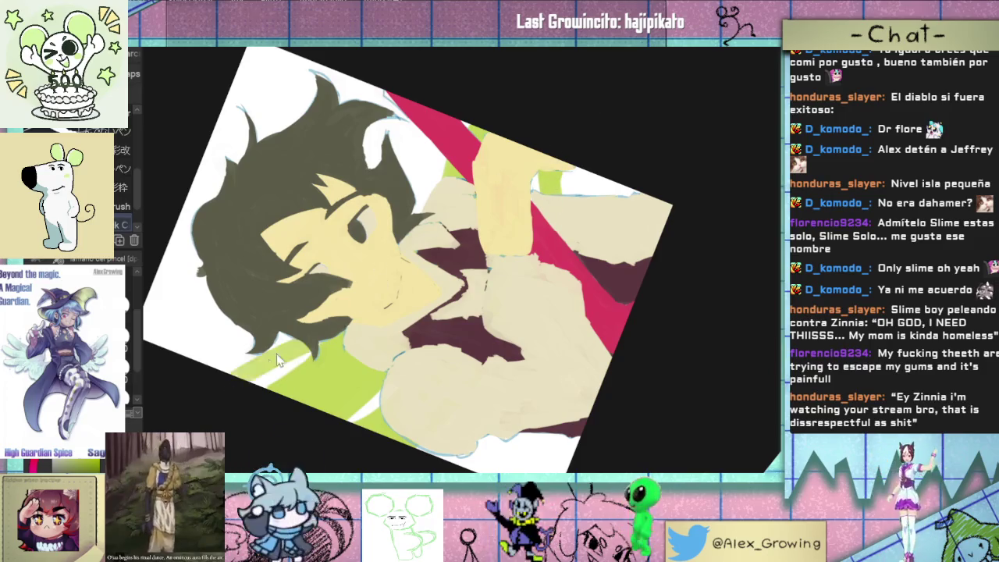
{"action": "left_click_drag", "start_coordinate": [234, 379], "coordinate": [308, 348]}
{"action": "left_click_drag", "start_coordinate": [222, 384], "coordinate": [281, 355]}
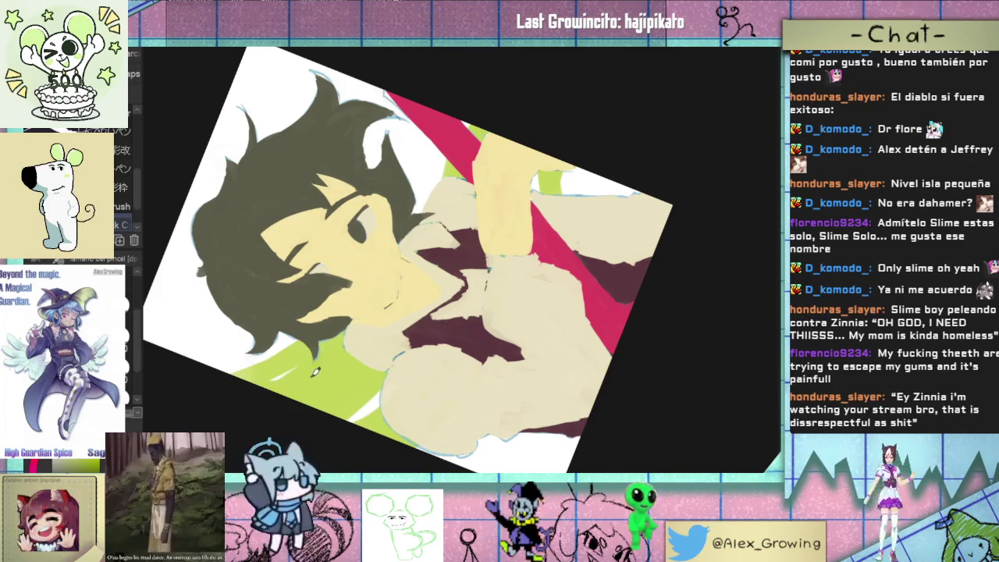
Step: Rotate and zoom the canvas view back to nearly upright
{"action": "left_click_drag", "start_coordinate": [347, 373], "coordinate": [447, 319]}
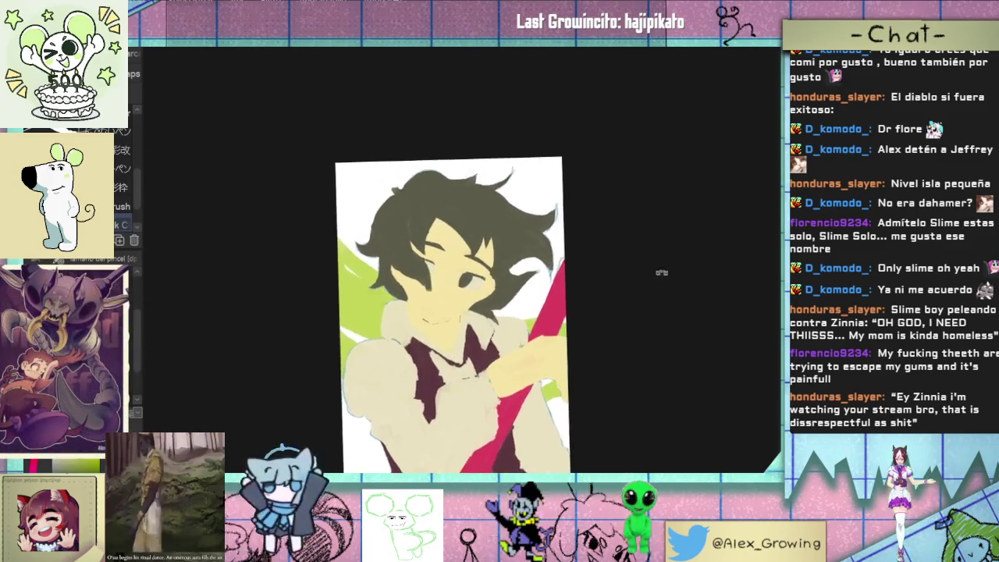
{"action": "left_click_drag", "start_coordinate": [447, 319], "coordinate": [357, 234]}
{"action": "scroll", "coordinate": [356, 234], "scroll_direction": "up", "scroll_amount": 2}
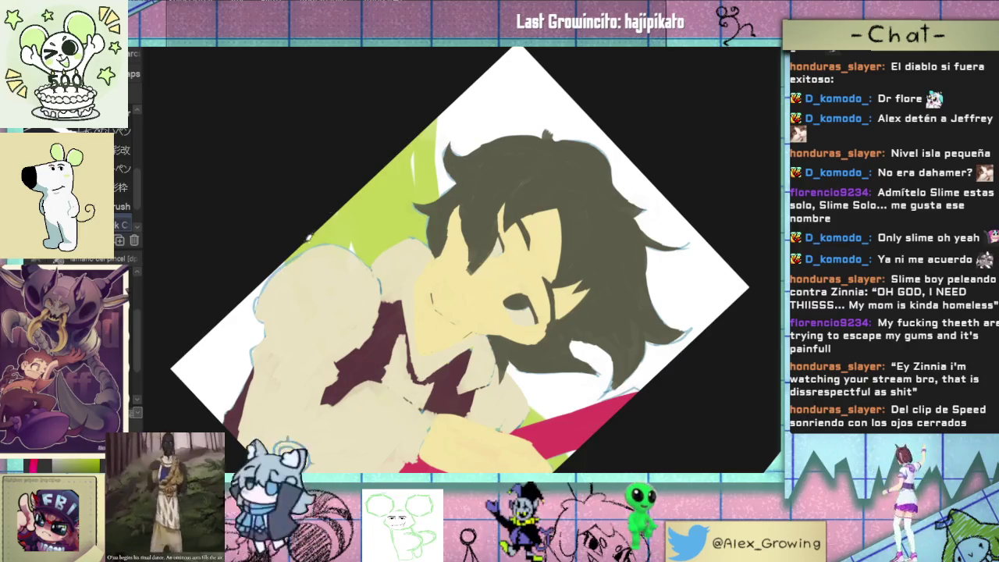
{"action": "scroll", "coordinate": [310, 235], "scroll_direction": "down", "scroll_amount": 3}
{"action": "mouse_move", "coordinate": [450, 122]}
{"action": "left_mouse_down"}
{"action": "mouse_move", "coordinate": [551, 158]}
{"action": "mouse_move", "coordinate": [581, 129]}
{"action": "left_mouse_up"}
{"action": "scroll", "coordinate": [580, 129], "scroll_direction": "up", "scroll_amount": 2}
{"action": "scroll", "coordinate": [580, 128], "scroll_direction": "up", "scroll_amount": 2}
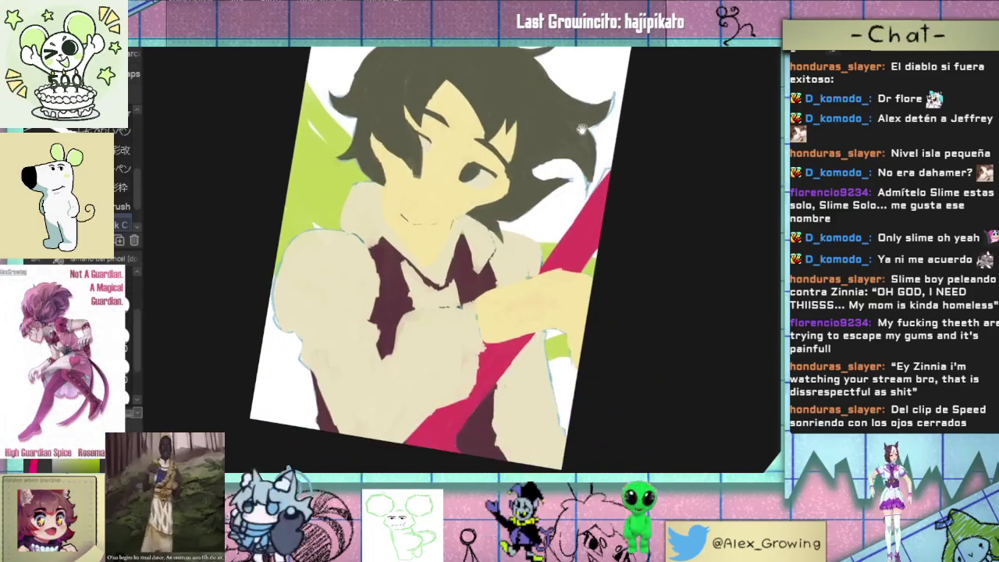
{"action": "scroll", "coordinate": [578, 157], "scroll_direction": "down", "scroll_amount": 2}
{"action": "mouse_move", "coordinate": [571, 193]}
{"action": "left_mouse_down"}
{"action": "mouse_move", "coordinate": [560, 217]}
{"action": "mouse_move", "coordinate": [564, 205]}
{"action": "left_mouse_up"}
{"action": "scroll", "coordinate": [565, 205], "scroll_direction": "up", "scroll_amount": 1}
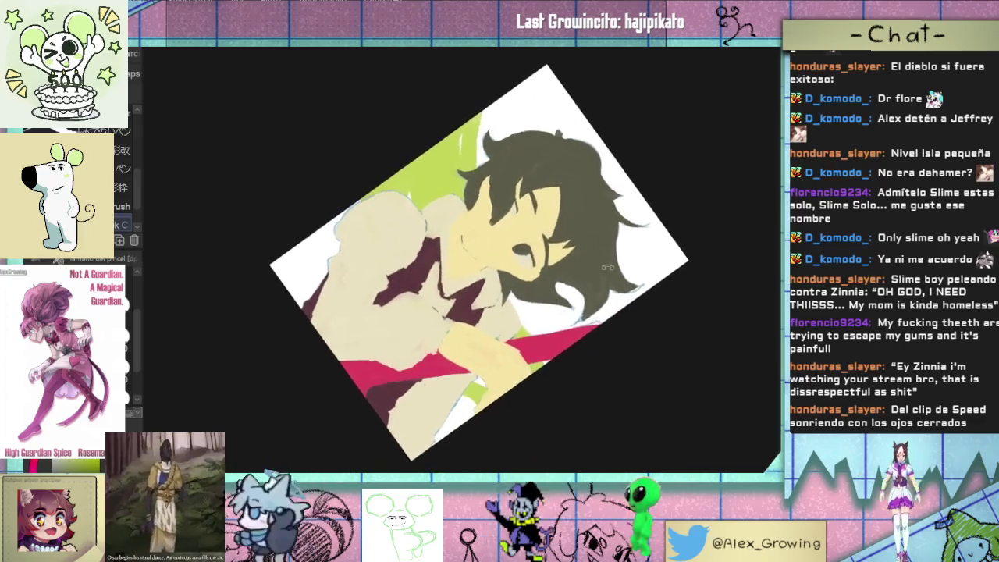
{"action": "scroll", "coordinate": [474, 89], "scroll_direction": "up", "scroll_amount": 3}
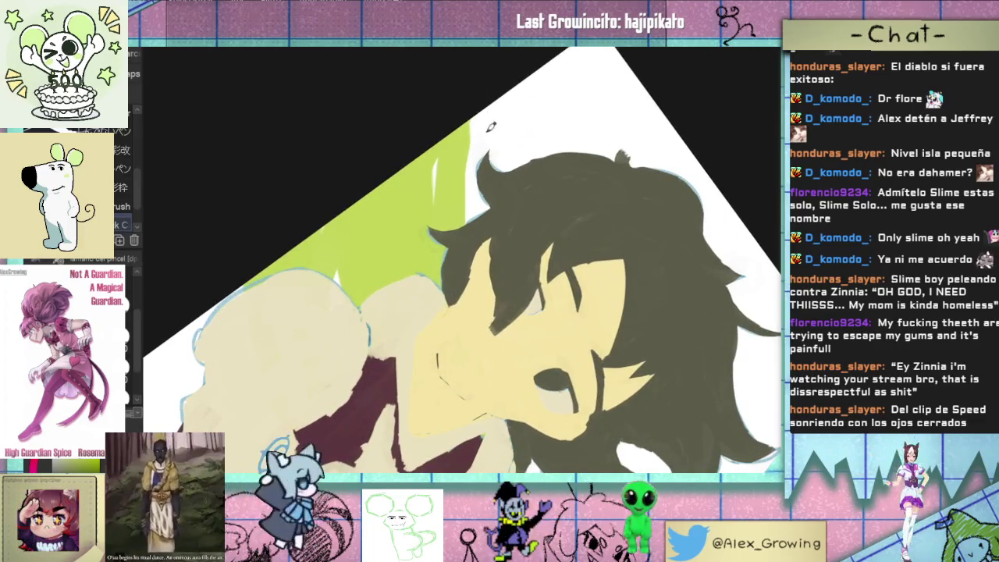
{"action": "scroll", "coordinate": [491, 194], "scroll_direction": "down", "scroll_amount": 5}
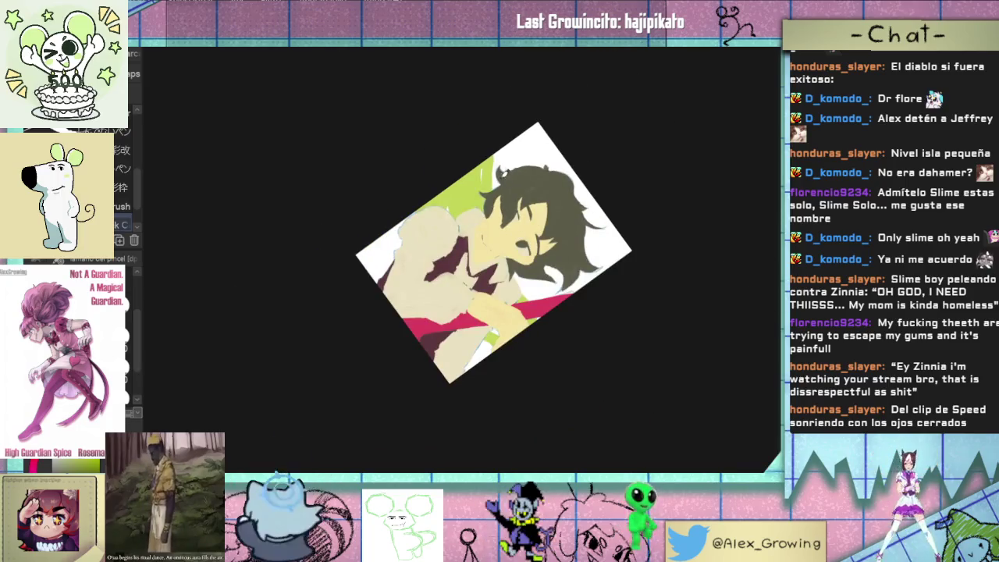
{"action": "scroll", "coordinate": [506, 150], "scroll_direction": "down", "scroll_amount": 2}
{"action": "mouse_move", "coordinate": [506, 150]}
{"action": "left_mouse_down"}
{"action": "mouse_move", "coordinate": [557, 184]}
{"action": "mouse_move", "coordinate": [570, 224]}
{"action": "left_mouse_up"}
{"action": "scroll", "coordinate": [557, 184], "scroll_direction": "up", "scroll_amount": 1}
{"action": "scroll", "coordinate": [571, 223], "scroll_direction": "up", "scroll_amount": 1}
{"action": "scroll", "coordinate": [443, 201], "scroll_direction": "up", "scroll_amount": 2}
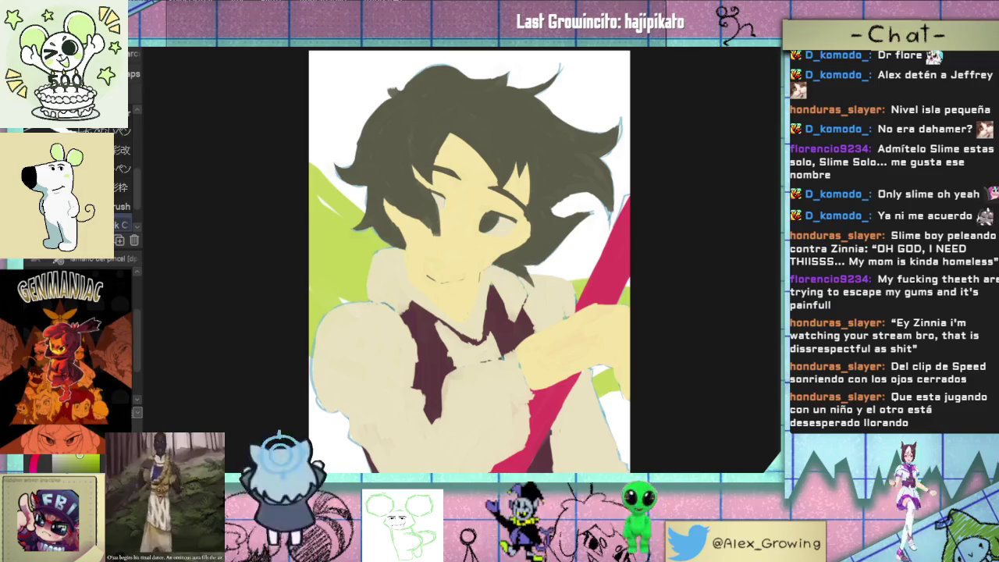
{"action": "scroll", "coordinate": [431, 270], "scroll_direction": "up", "scroll_amount": 5}
{"action": "scroll", "coordinate": [431, 270], "scroll_direction": "down", "scroll_amount": 4}
{"action": "left_click_drag", "start_coordinate": [431, 271], "coordinate": [360, 269]}
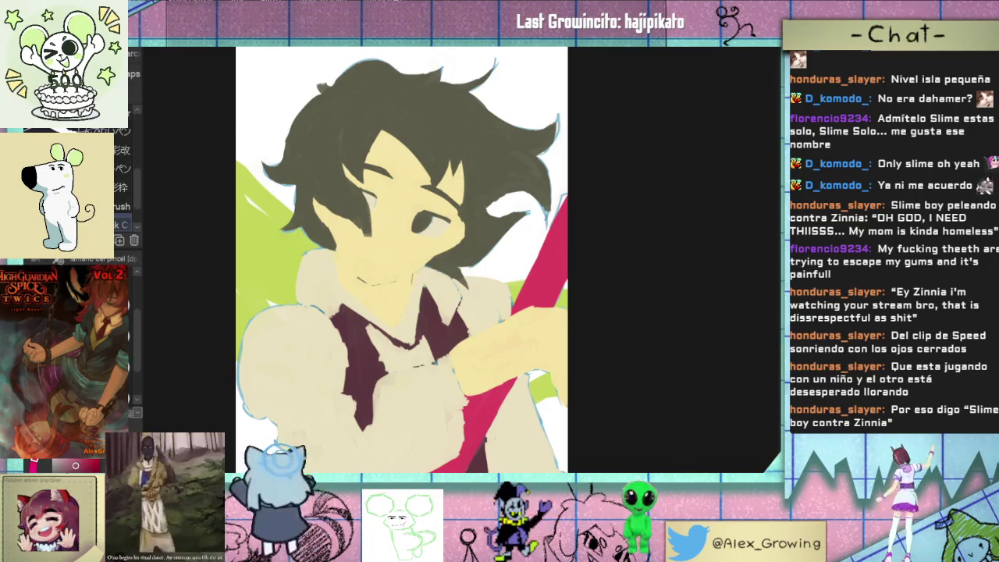
{"action": "left_click_drag", "start_coordinate": [287, 271], "coordinate": [270, 274]}
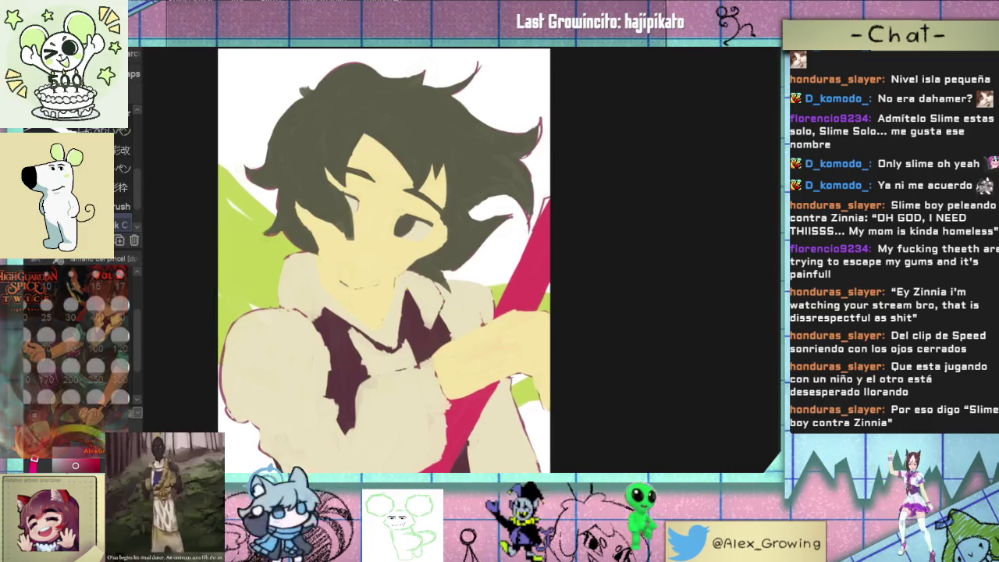
{"action": "left_click_drag", "start_coordinate": [383, 258], "coordinate": [472, 261]}
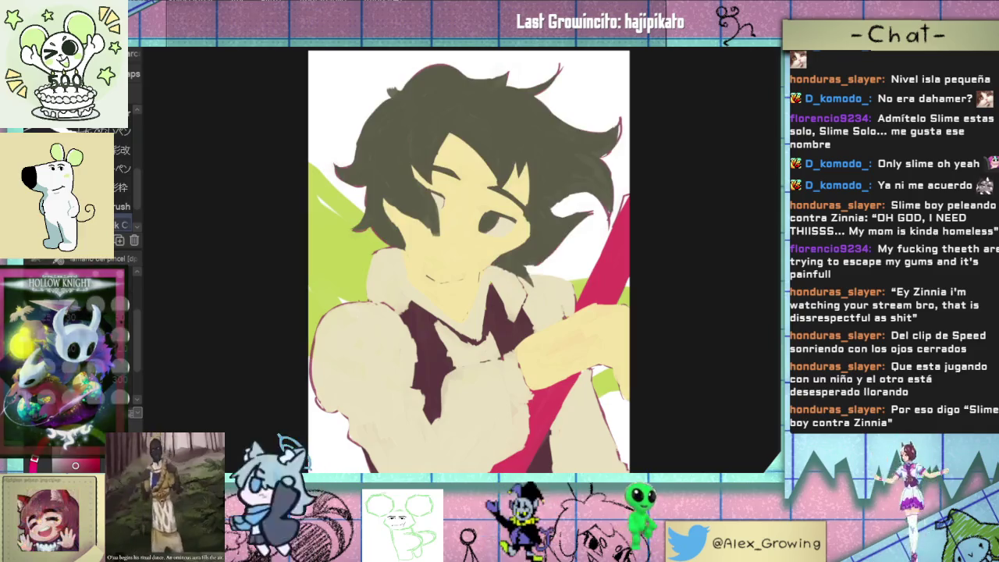
{"action": "left_click", "coordinate": [109, 258]}
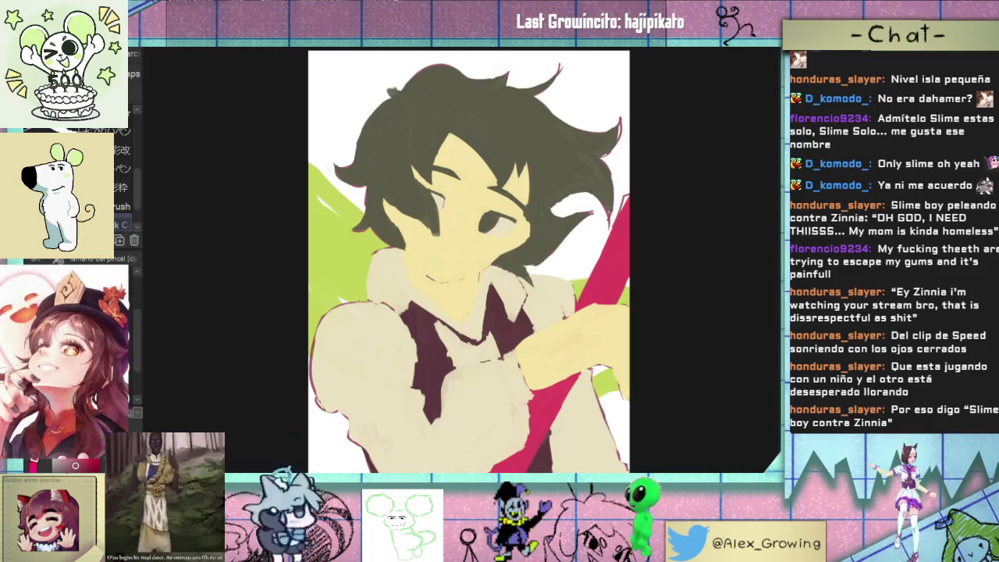
{"action": "scroll", "coordinate": [420, 214], "scroll_direction": "up", "scroll_amount": 3}
{"action": "scroll", "coordinate": [420, 213], "scroll_direction": "up", "scroll_amount": 3}
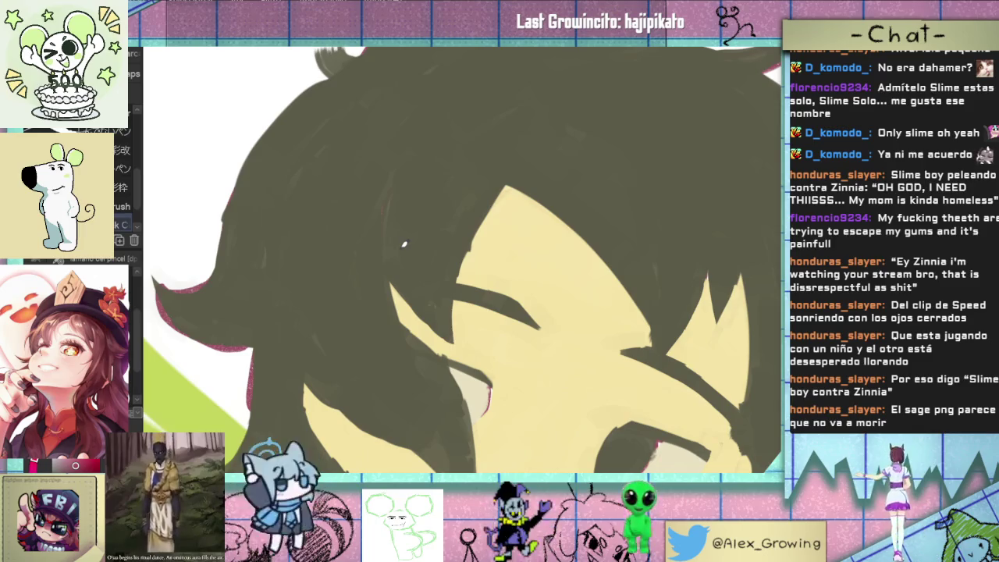
Step: Paint a small dark tuft on the upper-left of the character's hair
{"action": "scroll", "coordinate": [405, 245], "scroll_direction": "up", "scroll_amount": 2}
{"action": "scroll", "coordinate": [456, 317], "scroll_direction": "up", "scroll_amount": 2}
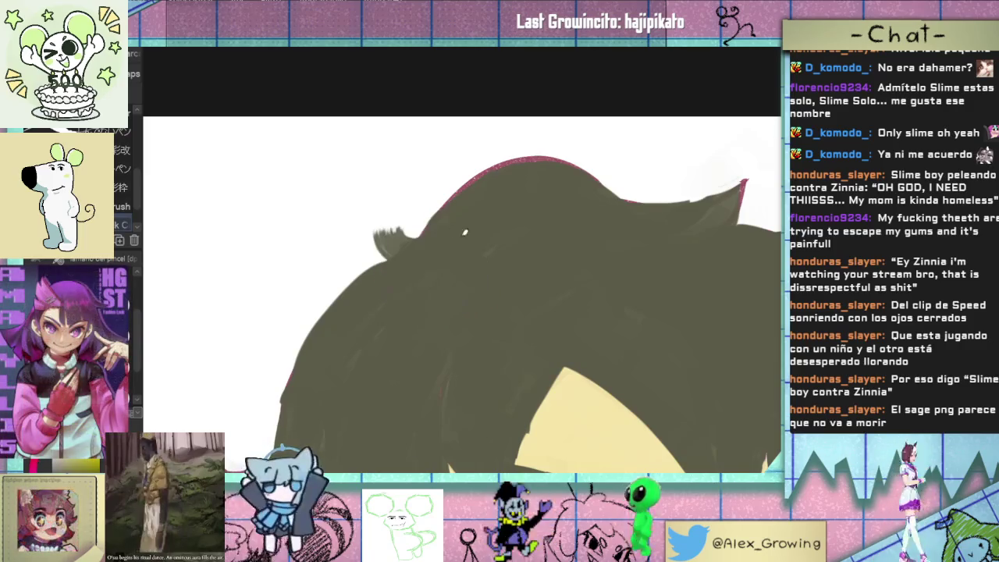
{"action": "mouse_move", "coordinate": [394, 251]}
{"action": "left_mouse_down"}
{"action": "mouse_move", "coordinate": [383, 228]}
{"action": "mouse_move", "coordinate": [419, 215]}
{"action": "mouse_move", "coordinate": [374, 204]}
{"action": "mouse_move", "coordinate": [370, 219]}
{"action": "mouse_move", "coordinate": [411, 199]}
{"action": "left_mouse_up"}
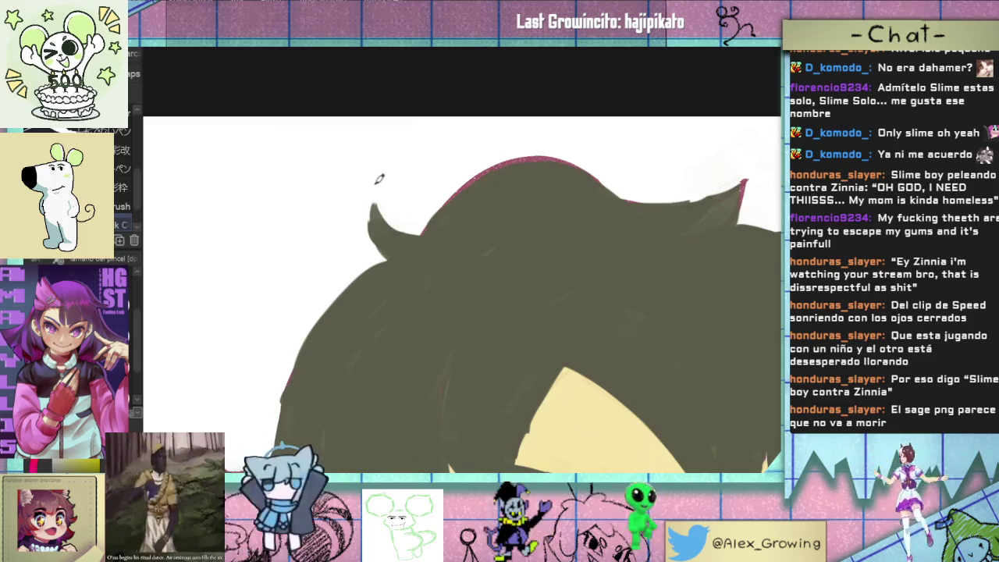
{"action": "scroll", "coordinate": [406, 202], "scroll_direction": "down", "scroll_amount": 5}
{"action": "scroll", "coordinate": [532, 219], "scroll_direction": "up", "scroll_amount": 2}
Step: Recentre on the face and bring up the colour palette reference with Ctrl+V
{"action": "left_click_drag", "start_coordinate": [532, 219], "coordinate": [533, 234]}
{"action": "scroll", "coordinate": [453, 201], "scroll_direction": "up", "scroll_amount": 1}
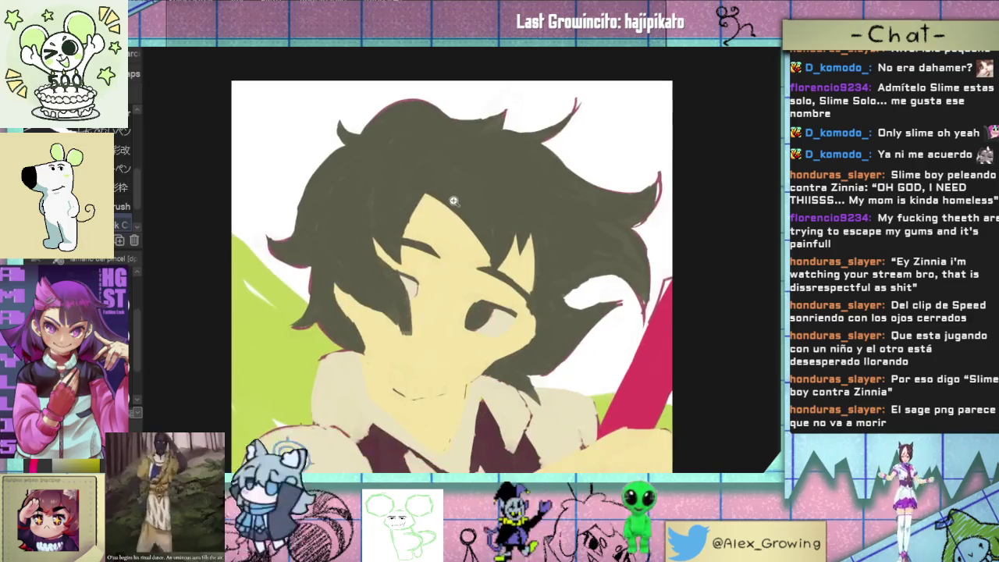
{"action": "scroll", "coordinate": [453, 201], "scroll_direction": "up", "scroll_amount": 1}
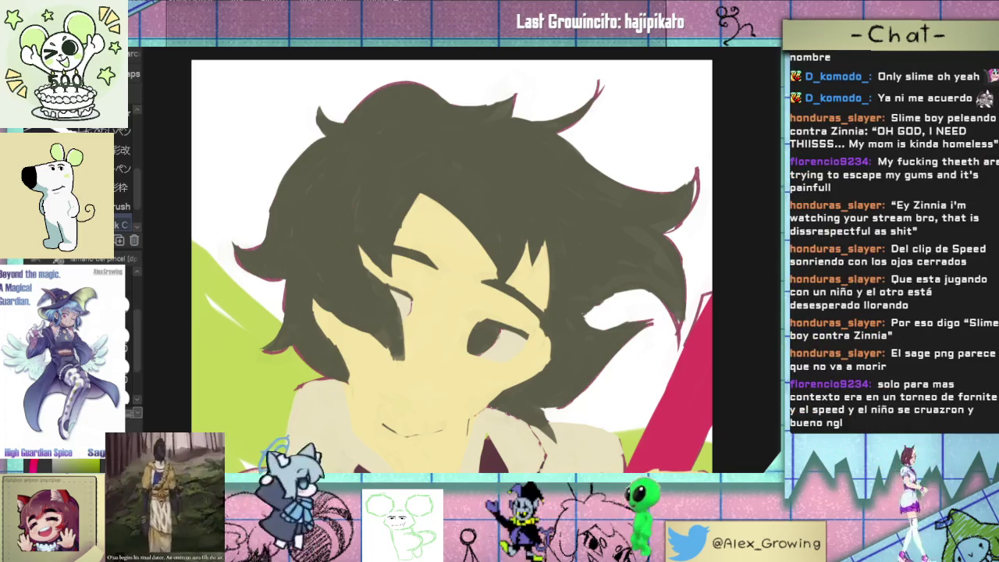
{"action": "key", "text": "ctrl+v"}
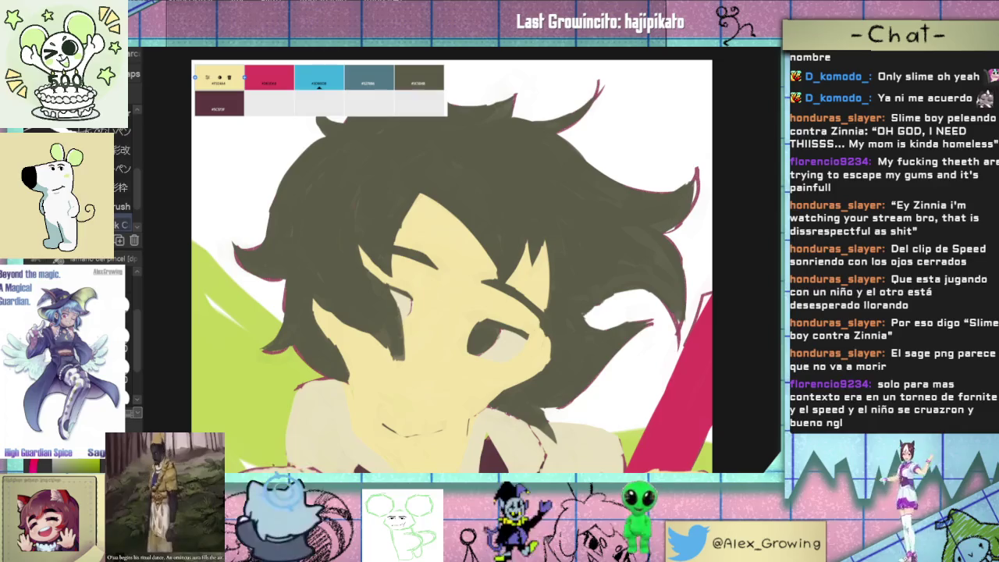
Step: Sample purple from a palette swatch, hide the palette, and stroke purple on the left hair
{"action": "scroll", "coordinate": [266, 212], "scroll_direction": "up", "scroll_amount": 5}
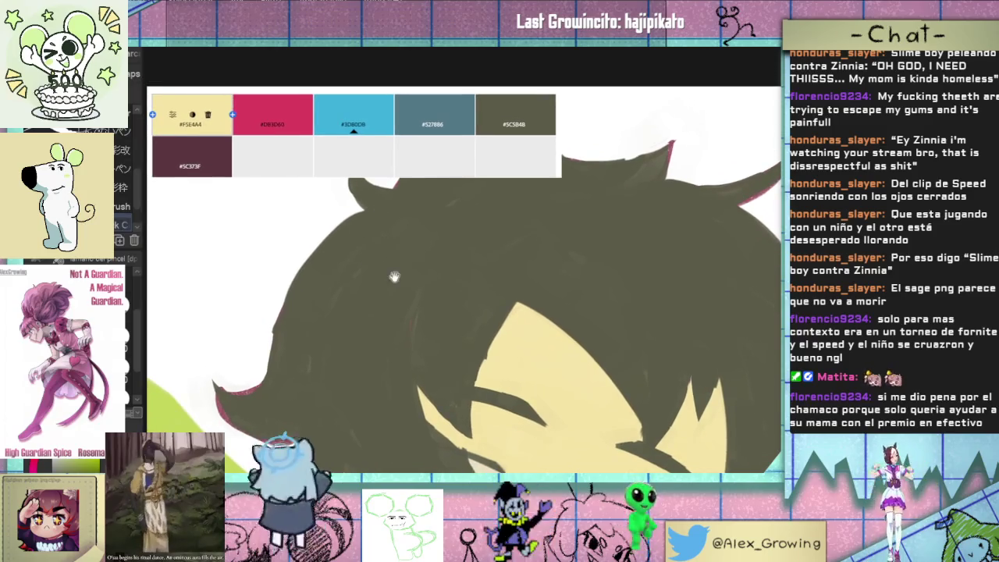
{"action": "left_click_drag", "start_coordinate": [390, 277], "coordinate": [383, 241]}
{"action": "left_click", "coordinate": [500, 97]}
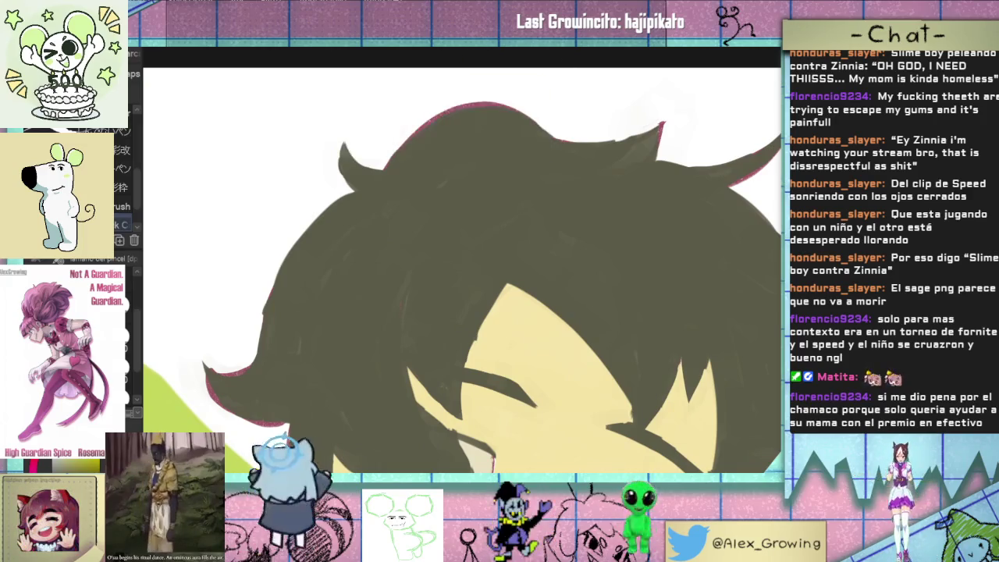
{"action": "left_click_drag", "start_coordinate": [423, 251], "coordinate": [414, 217]}
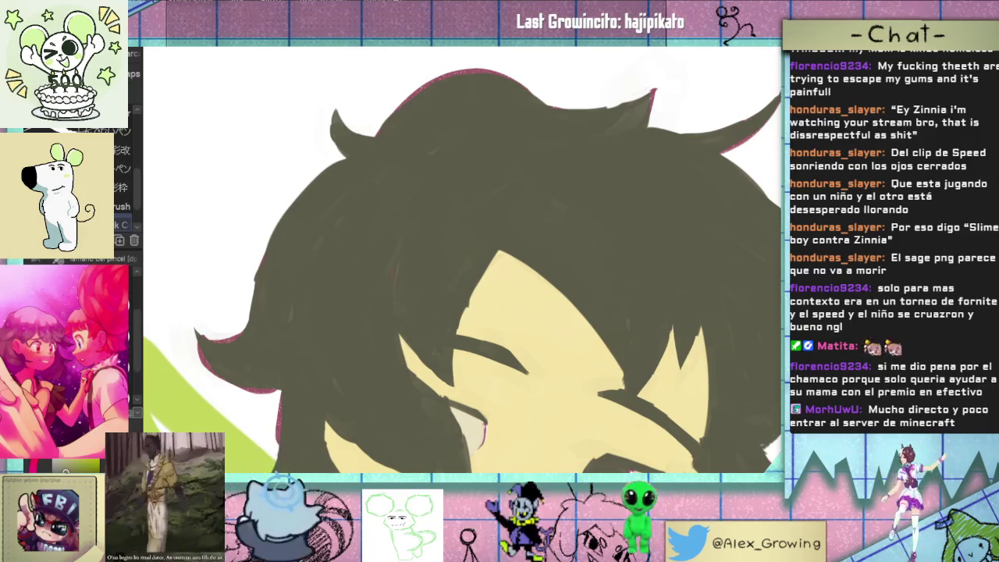
{"action": "scroll", "coordinate": [460, 257], "scroll_direction": "down", "scroll_amount": 2}
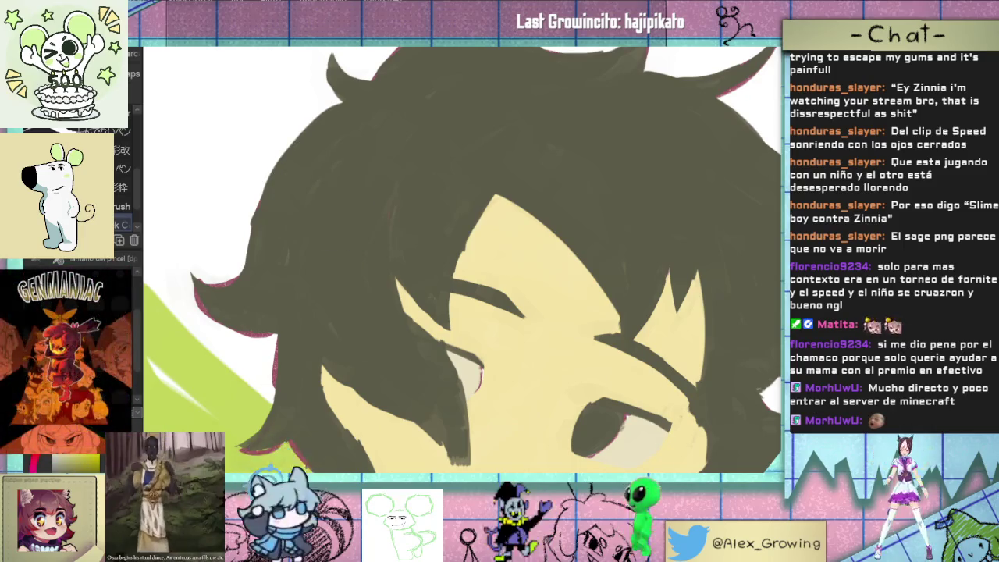
{"action": "left_click_drag", "start_coordinate": [320, 269], "coordinate": [300, 348]}
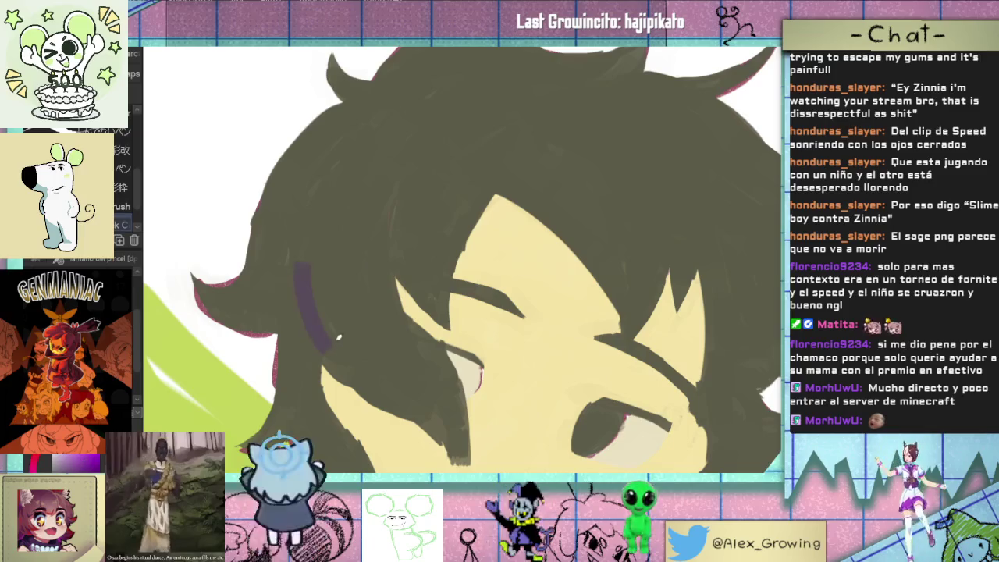
Step: Try purple strokes on the left hair, undo them, and add a short texture stroke
{"action": "key", "text": "ctrl+z"}
{"action": "left_click_drag", "start_coordinate": [349, 380], "coordinate": [334, 353]}
{"action": "mouse_move", "coordinate": [308, 292]}
{"action": "left_mouse_down"}
{"action": "mouse_move", "coordinate": [309, 322]}
{"action": "mouse_move", "coordinate": [355, 356]}
{"action": "left_mouse_up"}
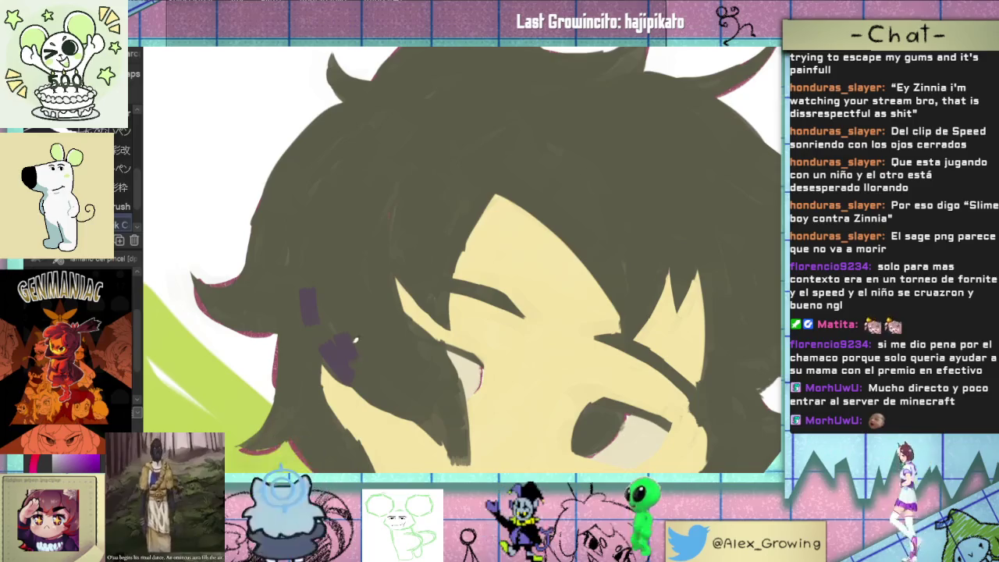
{"action": "scroll", "coordinate": [138, 184], "scroll_direction": "up", "scroll_amount": 2}
{"action": "scroll", "coordinate": [137, 185], "scroll_direction": "up", "scroll_amount": 2}
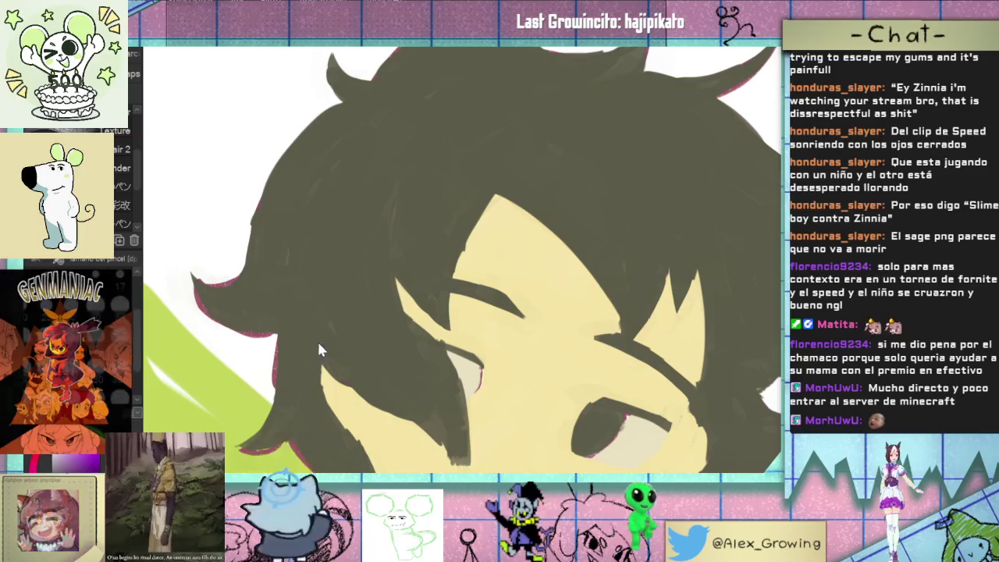
{"action": "key", "text": "ctrl+z"}
{"action": "key", "text": "ctrl+z"}
{"action": "mouse_move", "coordinate": [316, 330]}
{"action": "left_mouse_down"}
{"action": "mouse_move", "coordinate": [344, 373]}
{"action": "mouse_move", "coordinate": [321, 344]}
{"action": "mouse_move", "coordinate": [292, 365]}
{"action": "mouse_move", "coordinate": [282, 406]}
{"action": "left_mouse_up"}
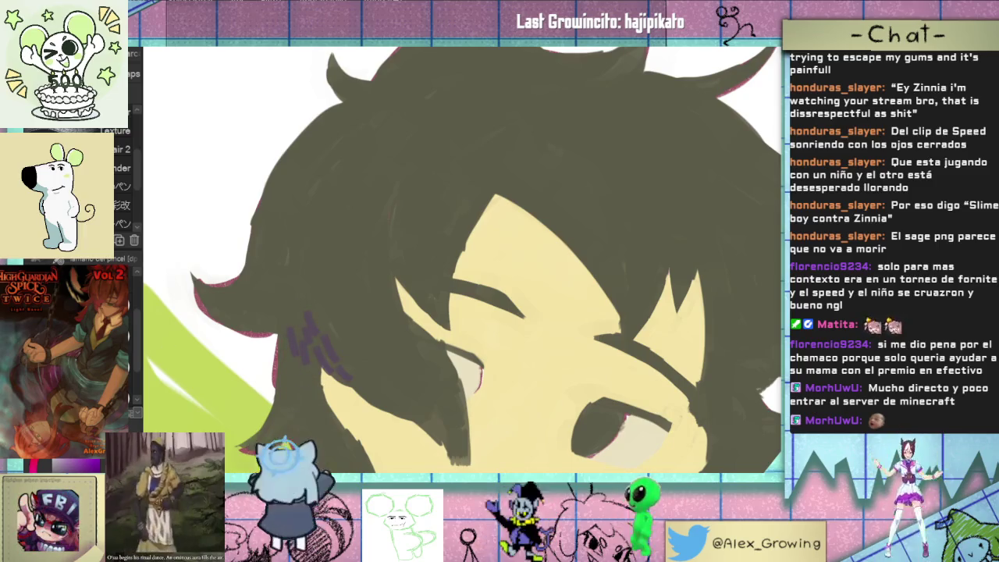
Step: Switch to the Tiza chalk sub-tool, undo the purple strokes, and retry then undo shading
{"action": "key", "text": "p"}
{"action": "key", "text": "p"}
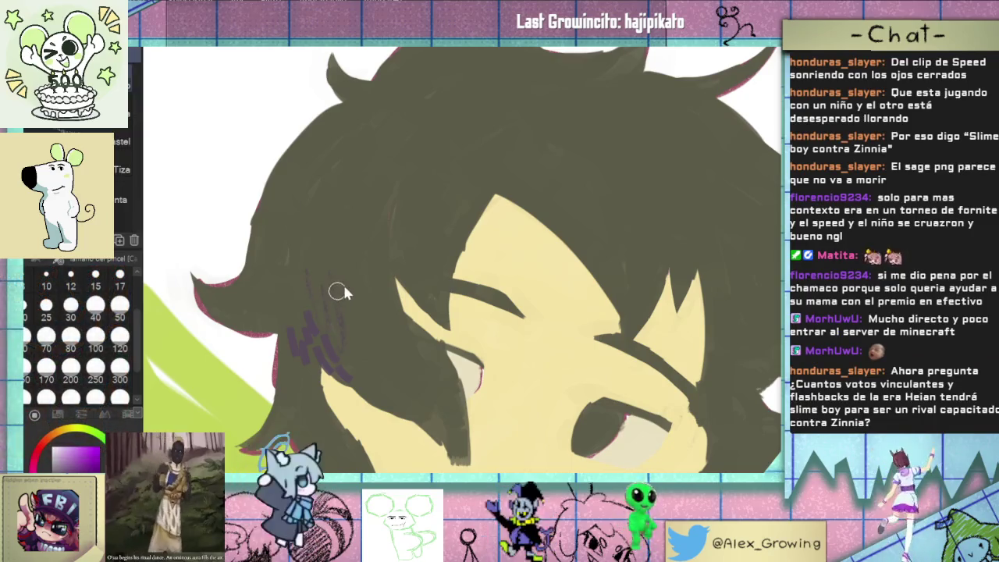
{"action": "key", "text": "p"}
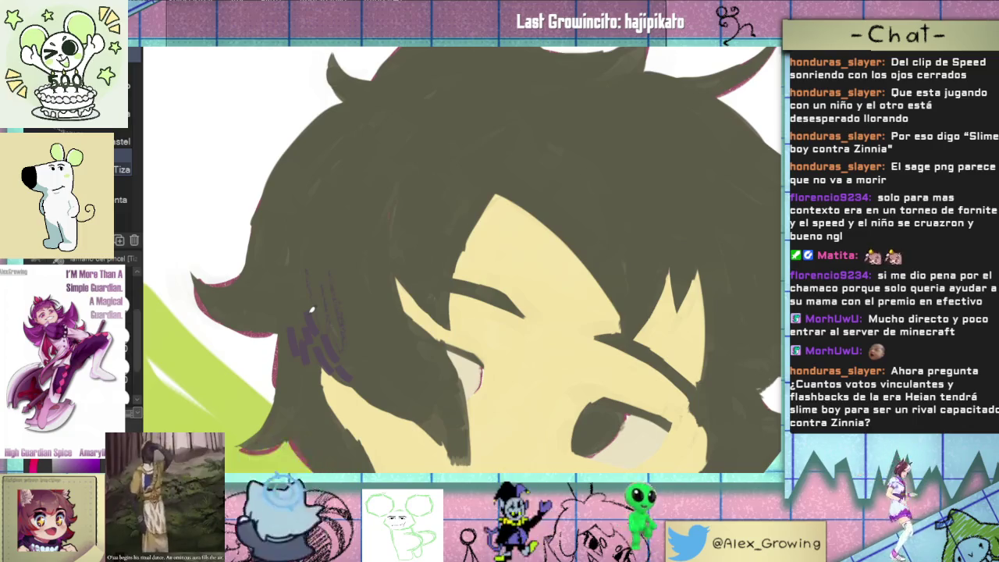
{"action": "key", "text": "ctrl+z"}
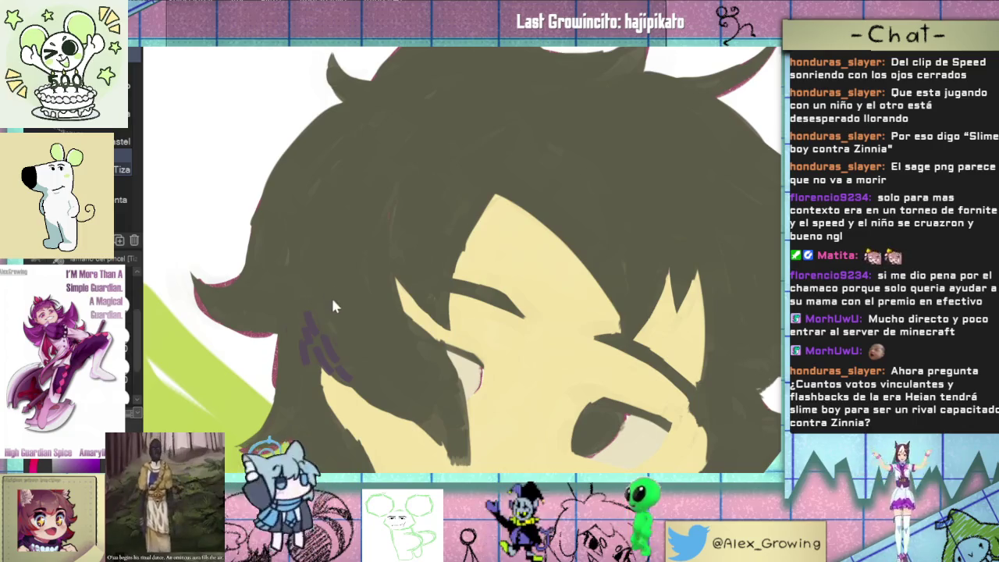
{"action": "key", "text": "ctrl+z"}
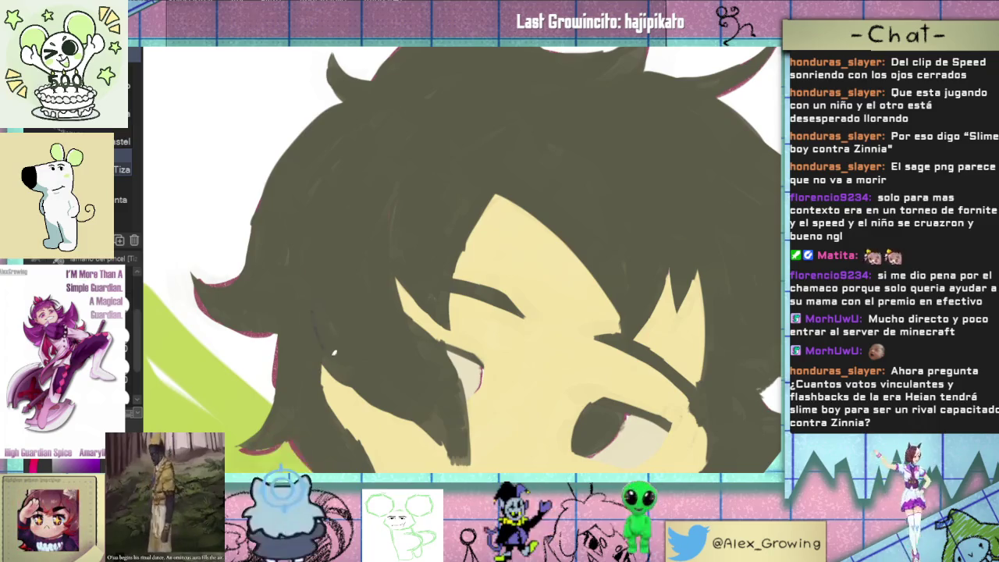
{"action": "left_click_drag", "start_coordinate": [323, 300], "coordinate": [340, 333]}
{"action": "key", "text": "ctrl+z"}
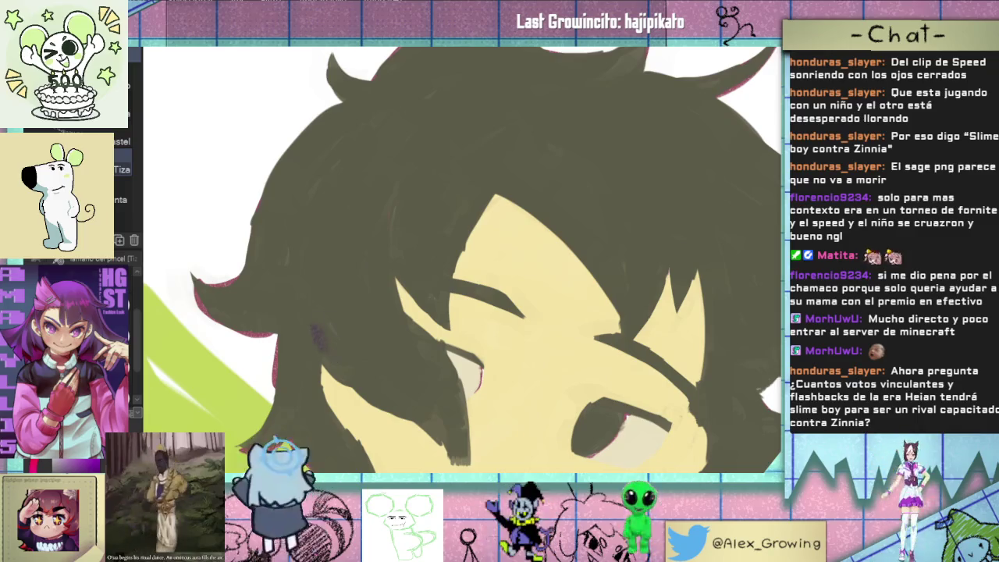
Step: With the oil brush, paint purple strokes down the hair shadow and the left tip
{"action": "scroll", "coordinate": [129, 140], "scroll_direction": "up", "scroll_amount": 3}
{"action": "scroll", "coordinate": [129, 140], "scroll_direction": "up", "scroll_amount": 3}
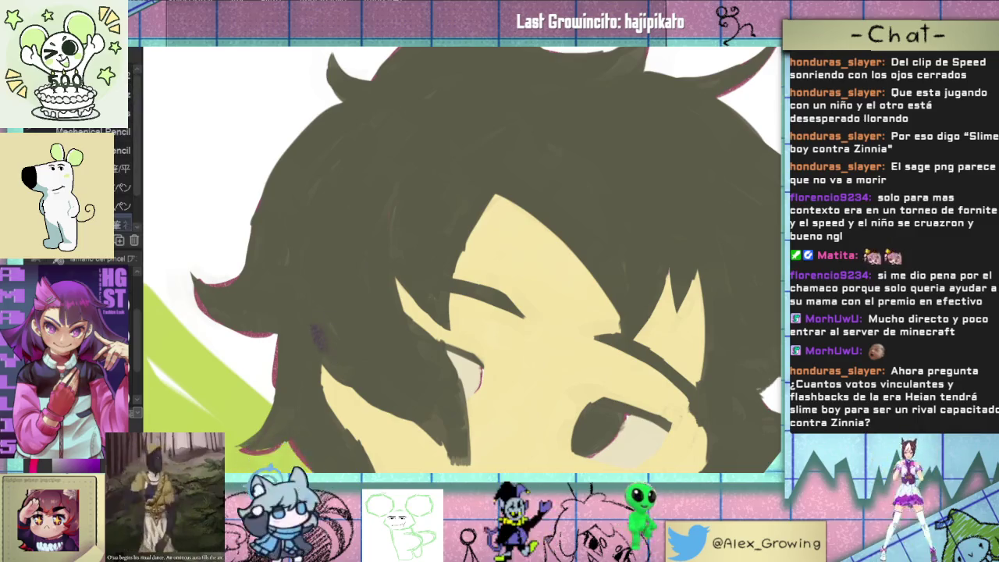
{"action": "key", "text": "b"}
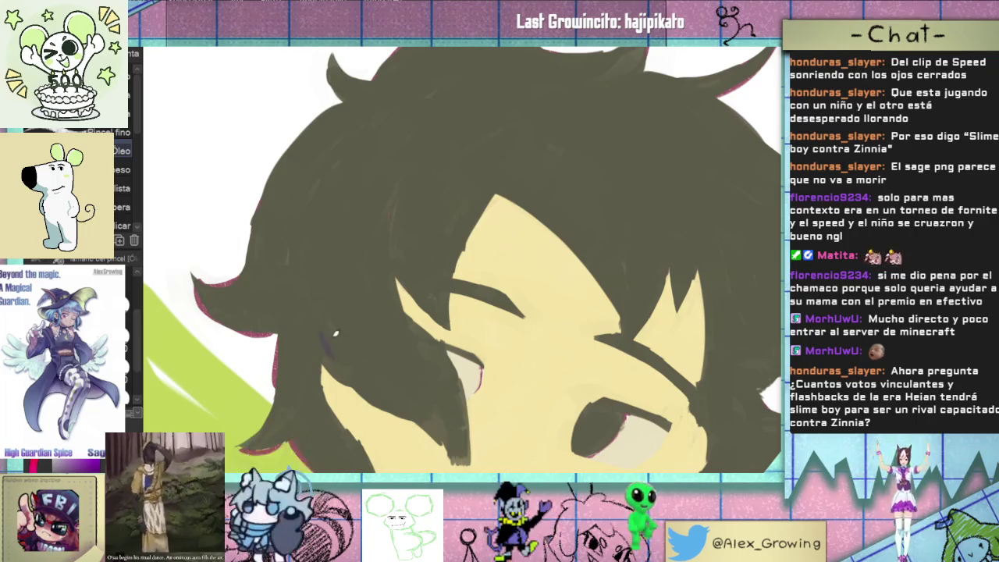
{"action": "mouse_move", "coordinate": [327, 330]}
{"action": "left_mouse_down"}
{"action": "mouse_move", "coordinate": [369, 369]}
{"action": "mouse_move", "coordinate": [344, 313]}
{"action": "left_mouse_up"}
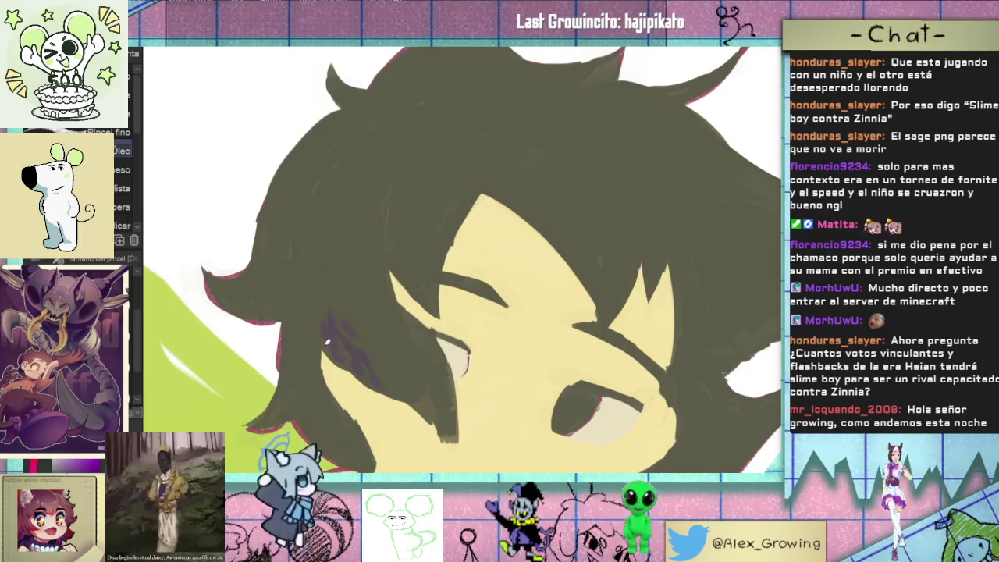
{"action": "mouse_move", "coordinate": [306, 336]}
{"action": "left_mouse_down"}
{"action": "mouse_move", "coordinate": [320, 394]}
{"action": "mouse_move", "coordinate": [334, 401]}
{"action": "left_mouse_up"}
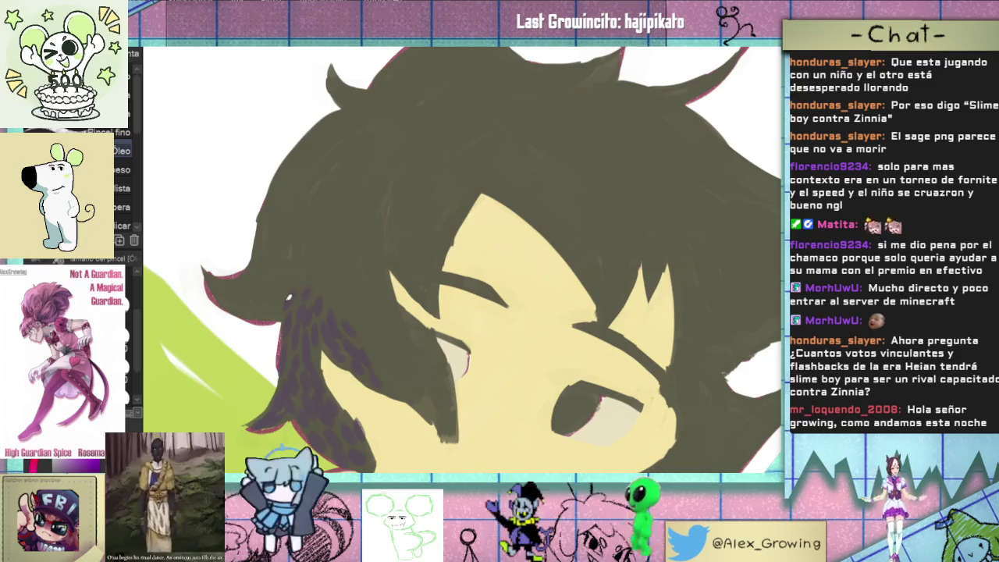
{"action": "left_click_drag", "start_coordinate": [258, 312], "coordinate": [217, 312]}
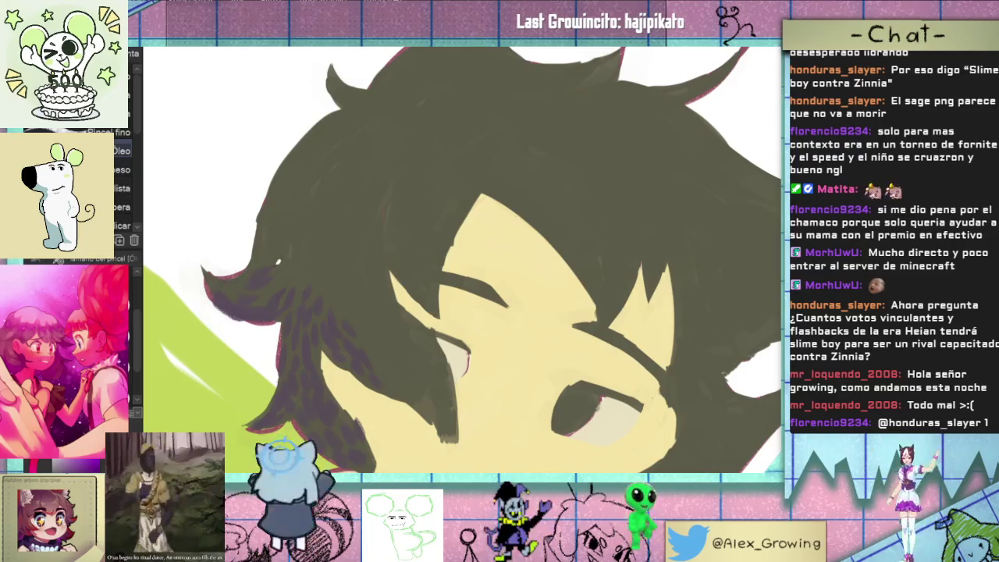
Step: Dab purple texture up the left hair strands and tint that side purple
{"action": "left_click", "coordinate": [302, 251]}
{"action": "left_click", "coordinate": [235, 280]}
{"action": "left_click", "coordinate": [263, 255]}
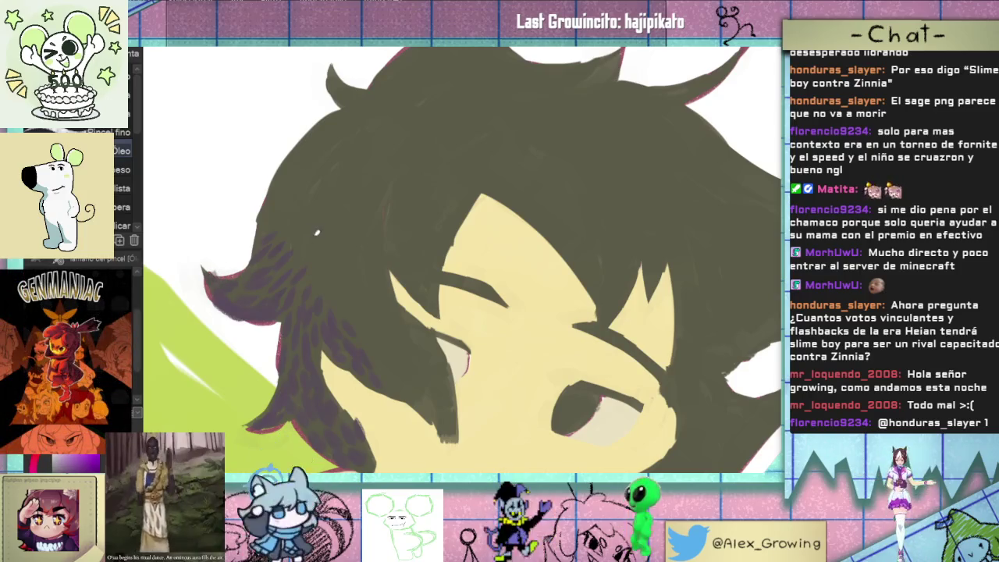
{"action": "scroll", "coordinate": [387, 233], "scroll_direction": "down", "scroll_amount": 3}
{"action": "scroll", "coordinate": [387, 233], "scroll_direction": "down", "scroll_amount": 2}
{"action": "scroll", "coordinate": [387, 232], "scroll_direction": "up", "scroll_amount": 1}
{"action": "scroll", "coordinate": [358, 322], "scroll_direction": "up", "scroll_amount": 1}
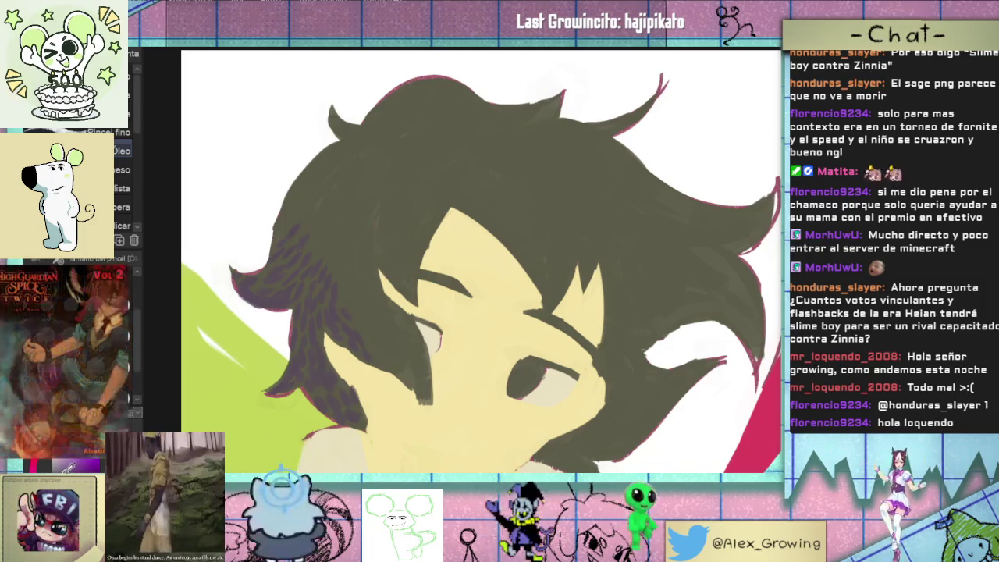
{"action": "left_click_drag", "start_coordinate": [244, 283], "coordinate": [328, 382]}
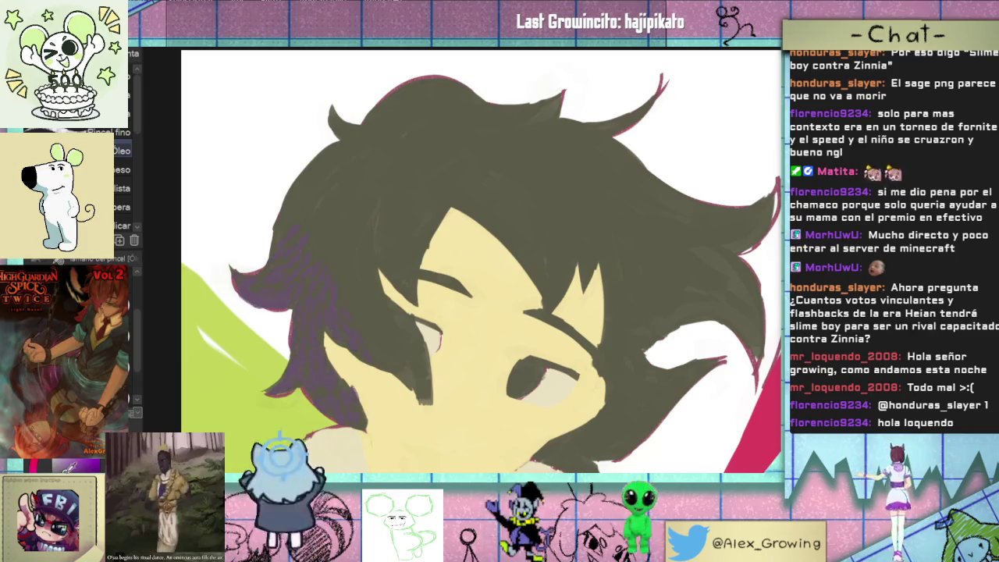